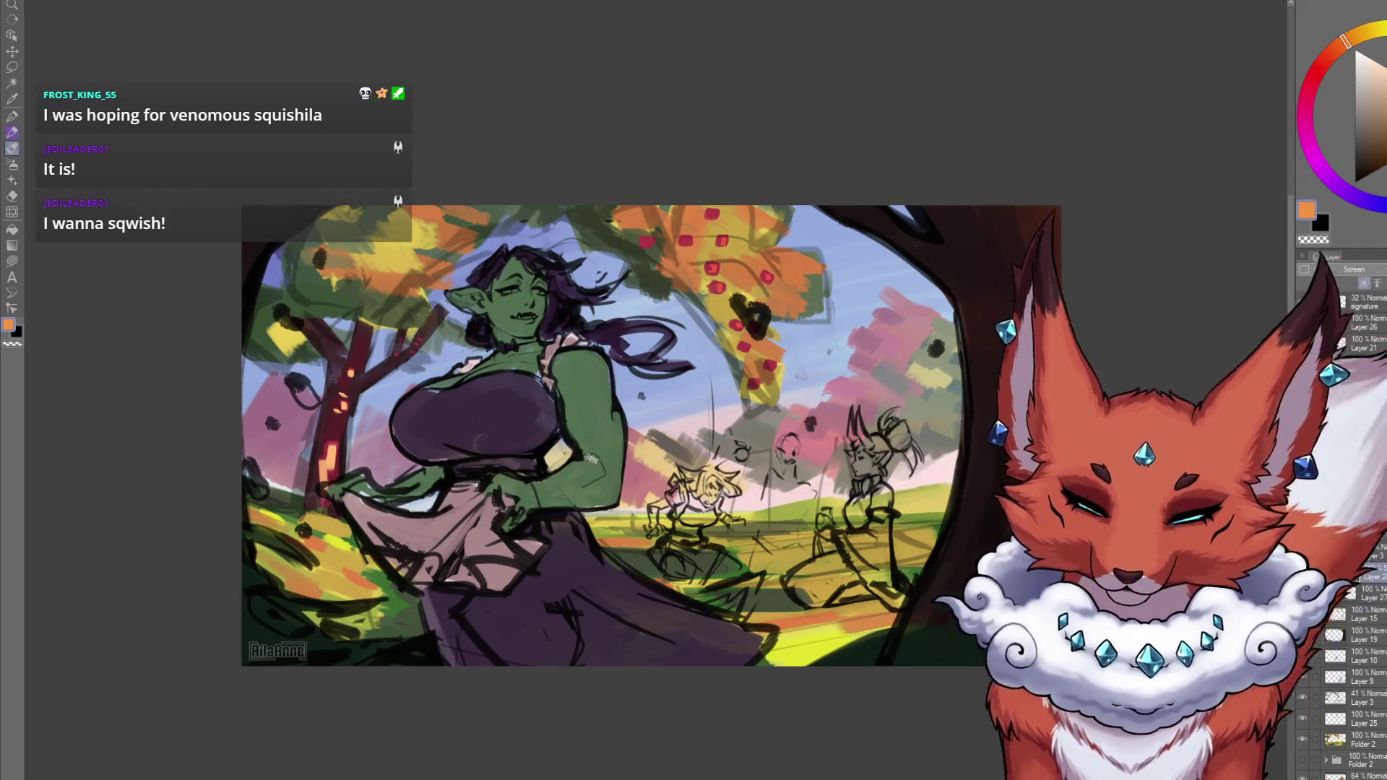
Zoom in and pan left so the orc woman sits centred among the autumn trees.
scroll(730, 484, "up", 2)
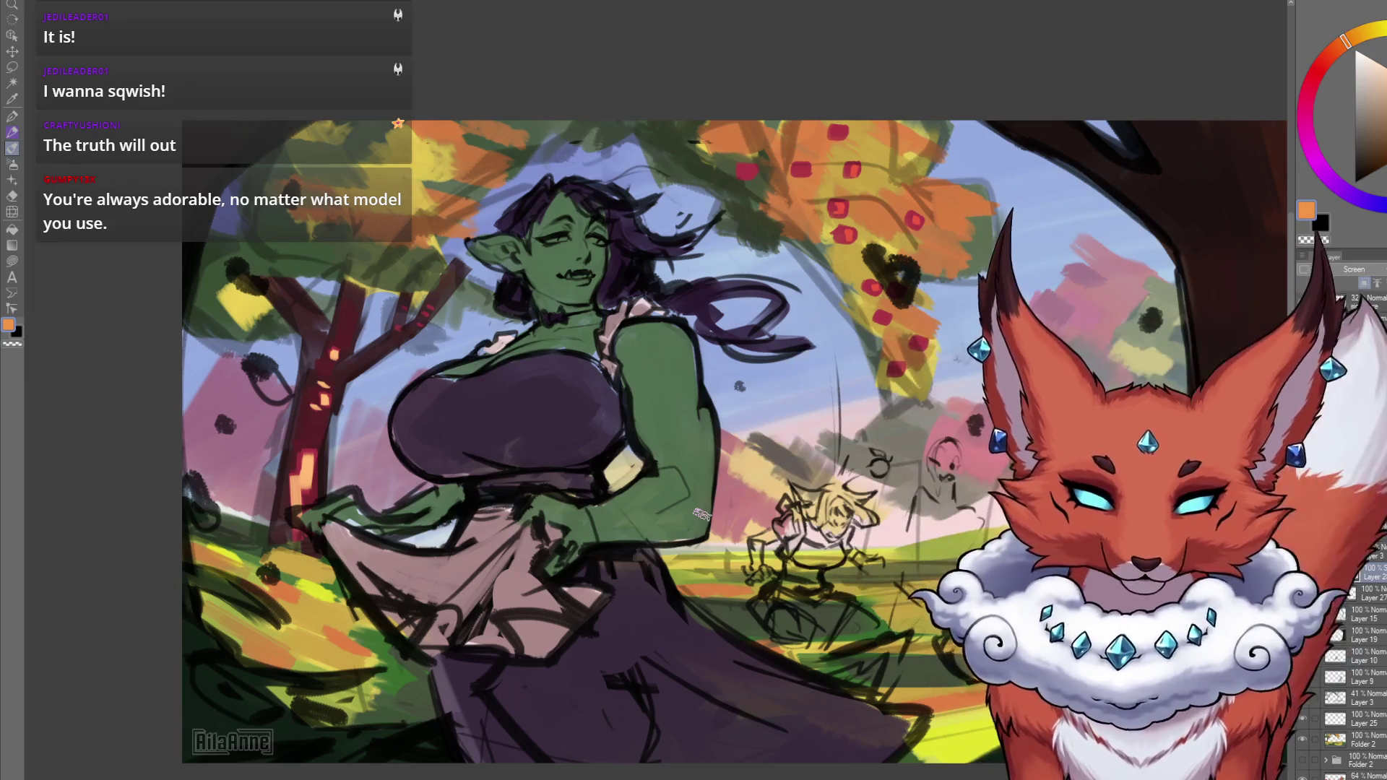
left_click_drag(667, 484, 705, 505)
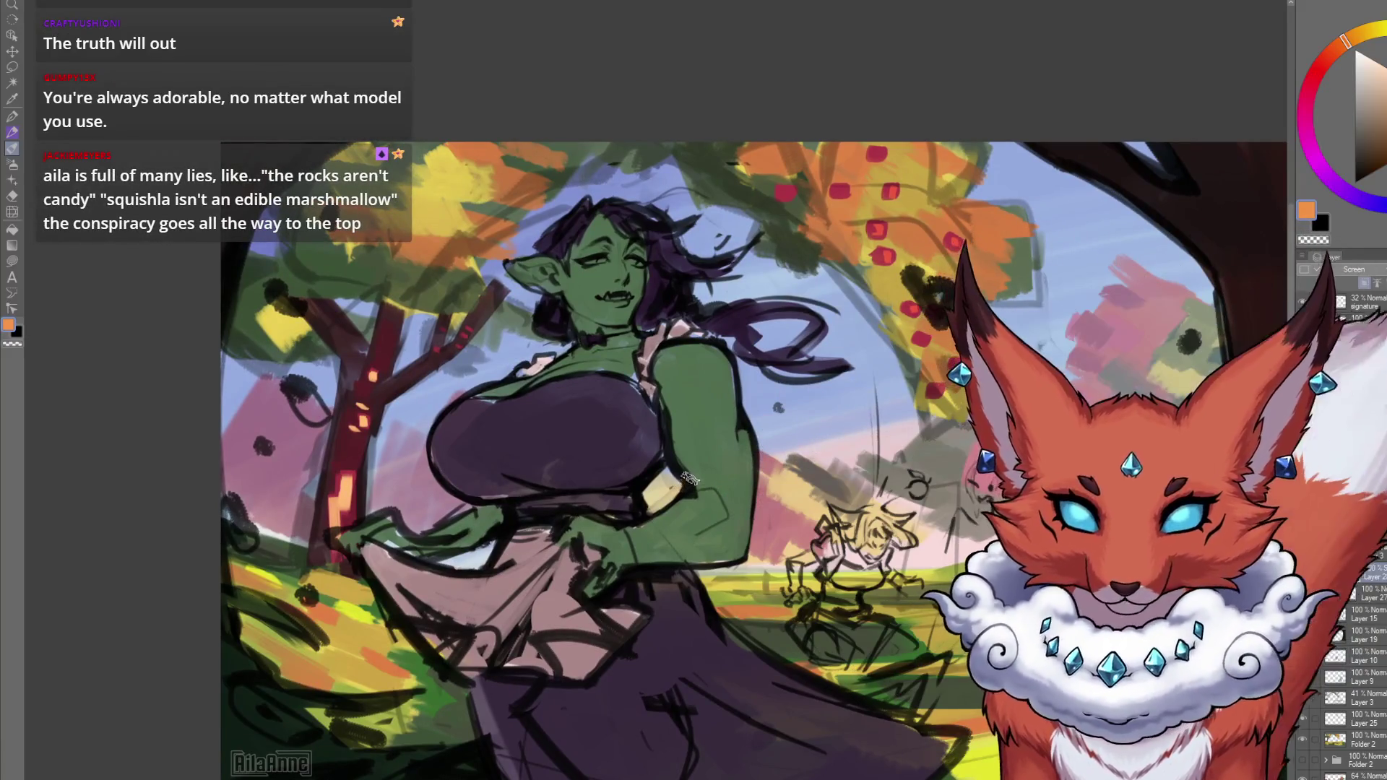
left_click_drag(688, 481, 749, 468)
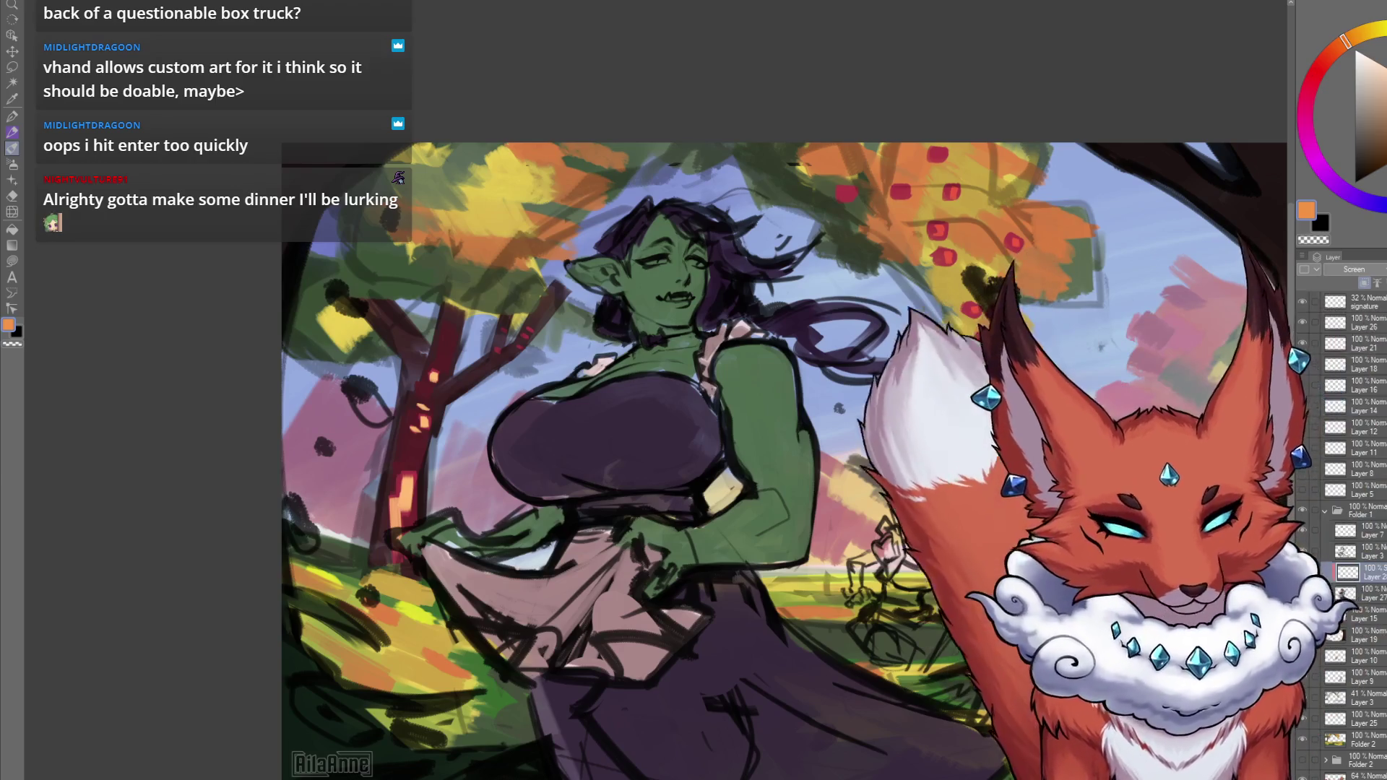
scroll(824, 616, "up", 3)
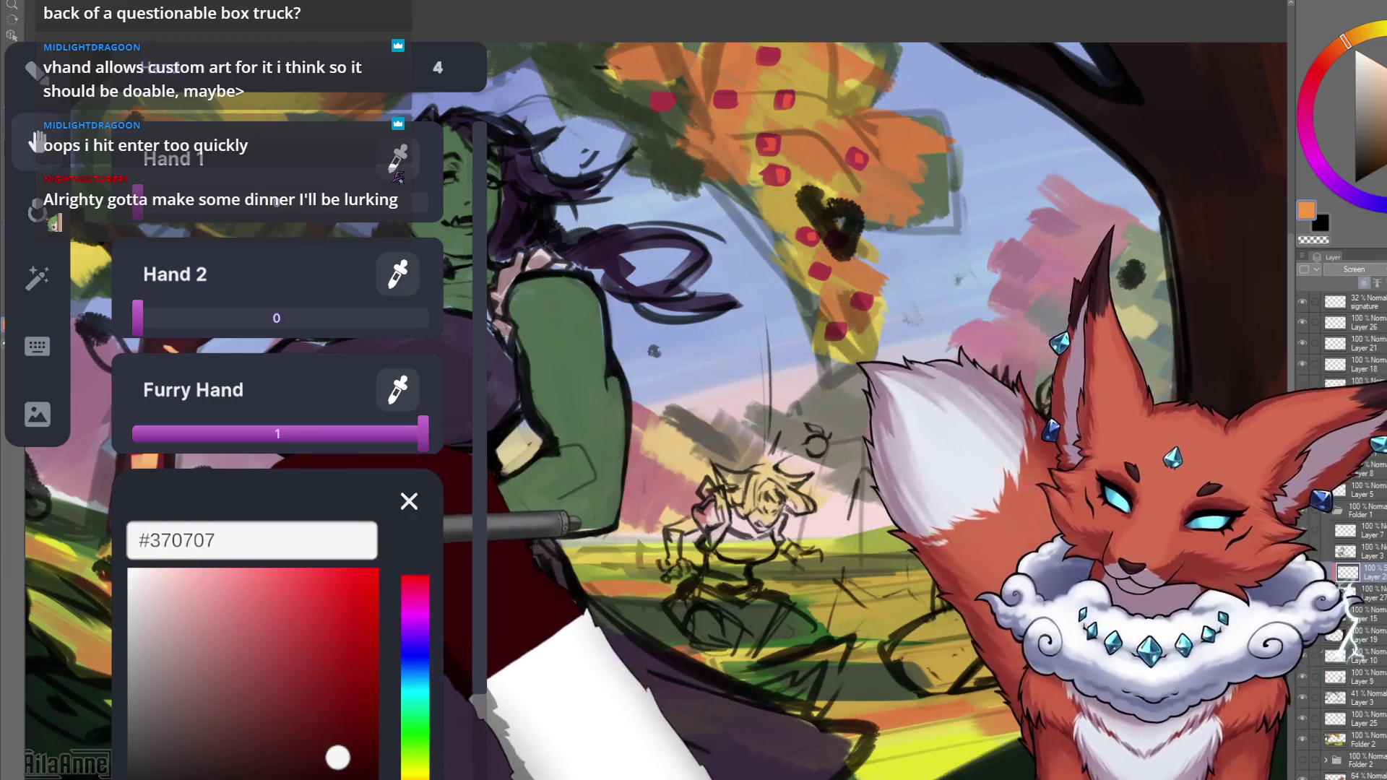
Copy the hand colour's hex code 370707 and close the hand colour picker.
left_click(209, 540)
double_click(182, 540)
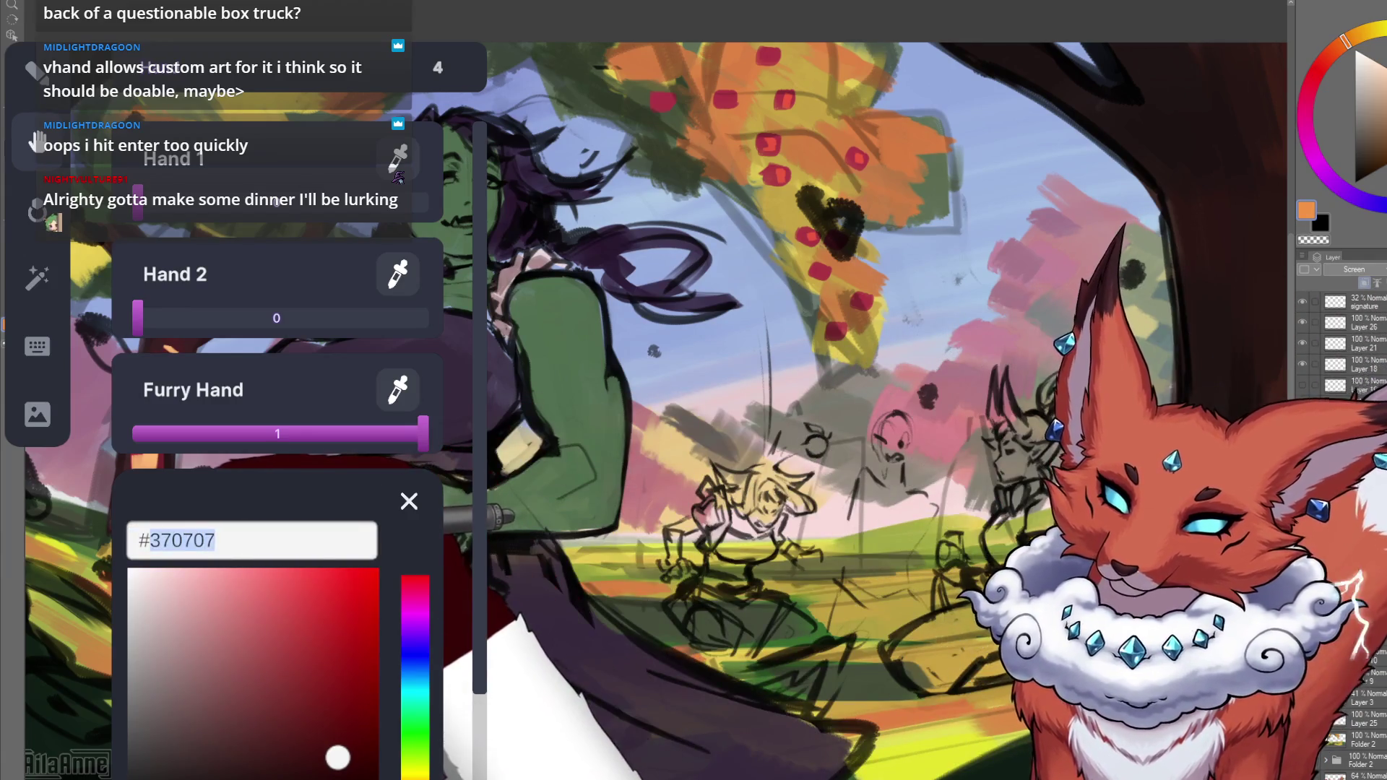
scroll(275, 433, "down", 2)
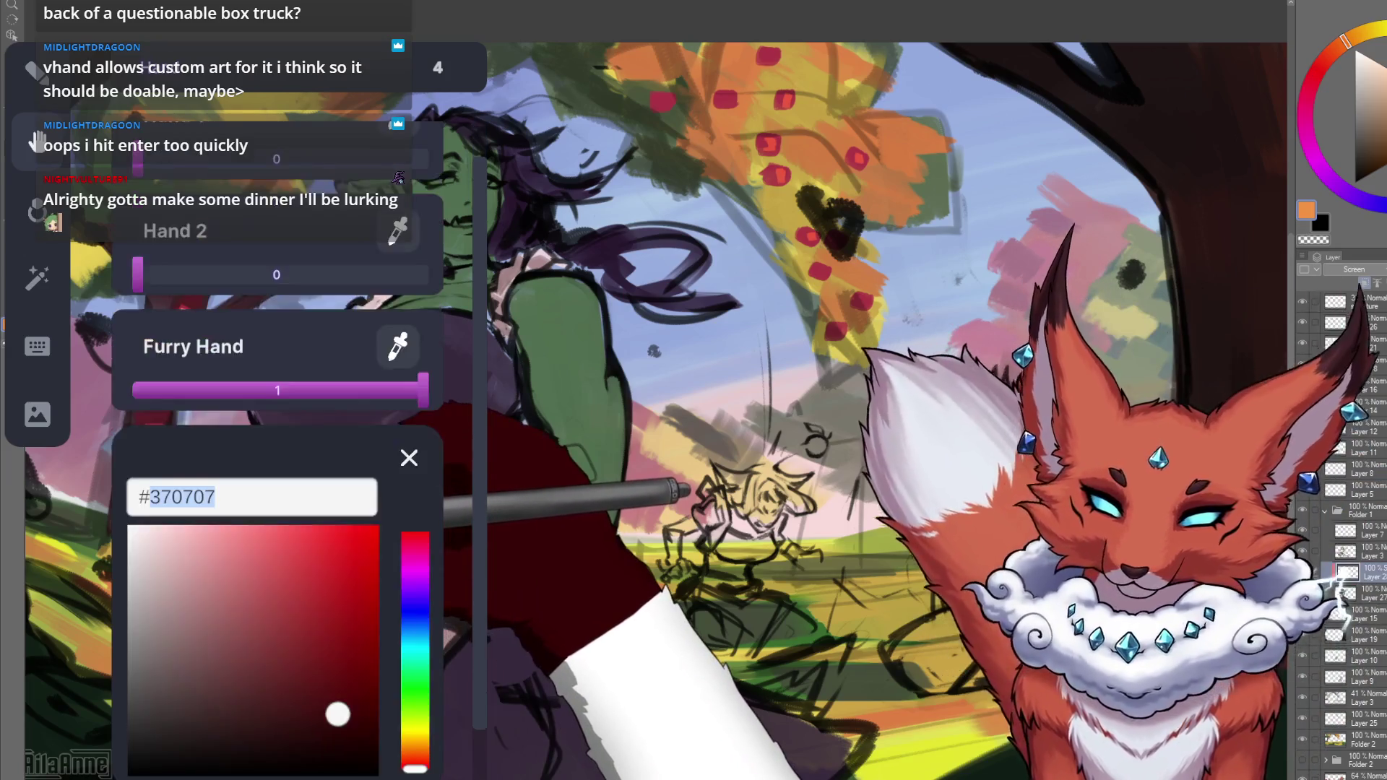
key("Escape")
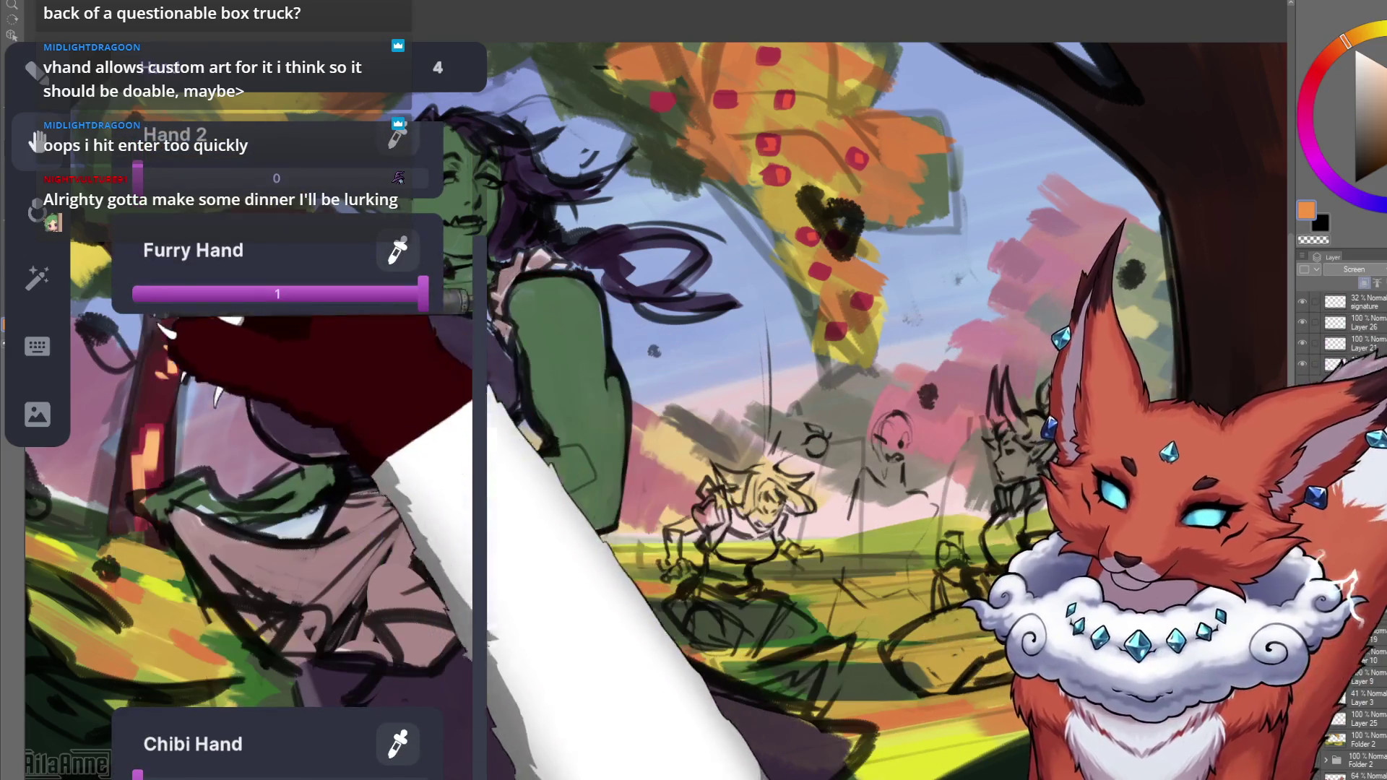
Browse the hand style, hand effects and pen style categories.
scroll(289, 434, "down", 3)
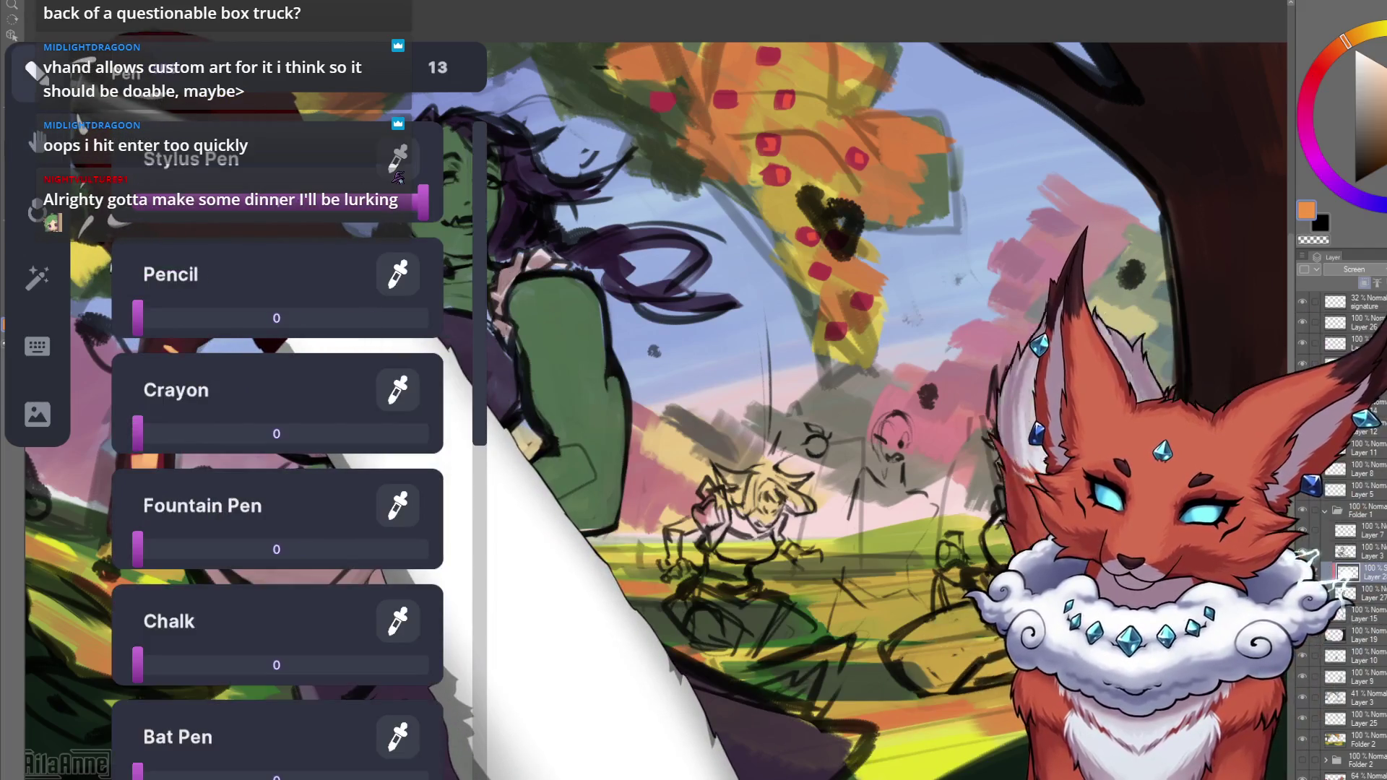
left_click(38, 141)
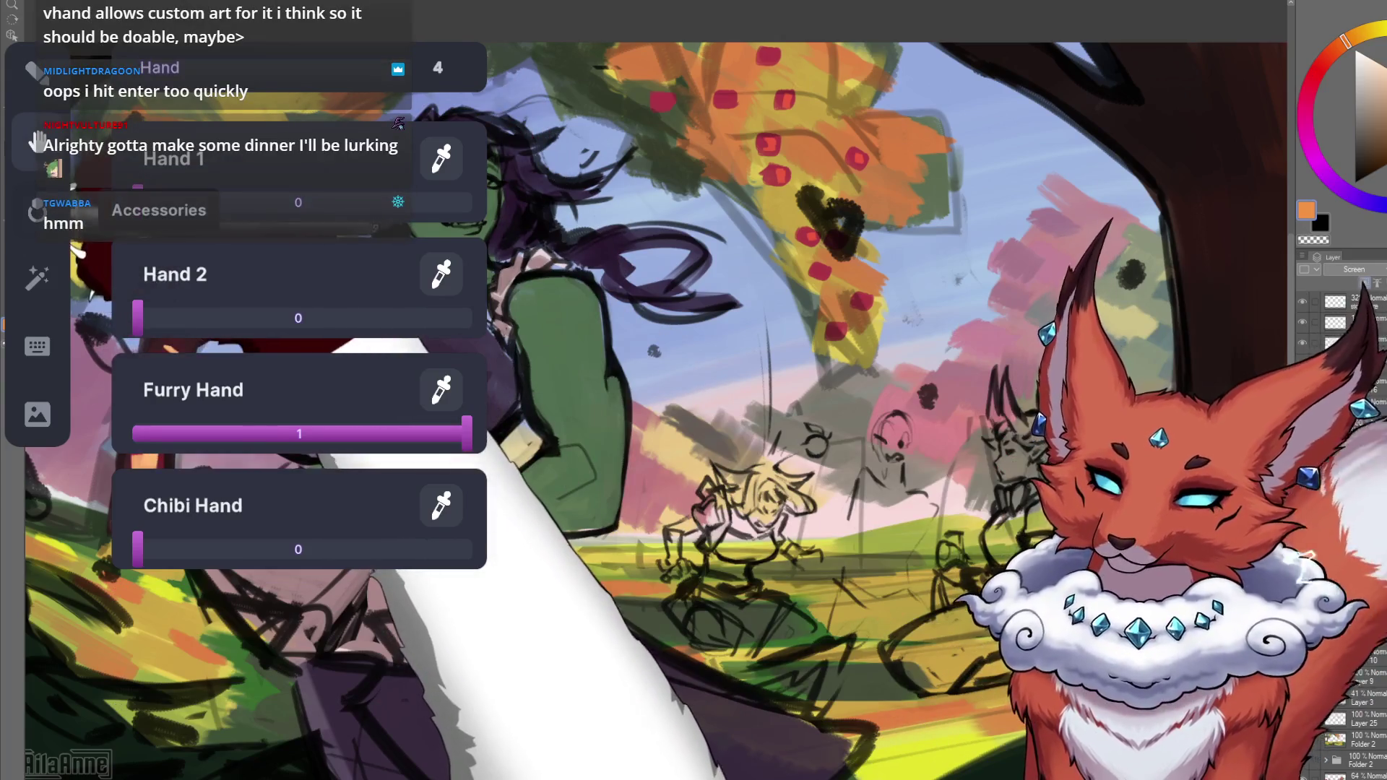
left_click(38, 276)
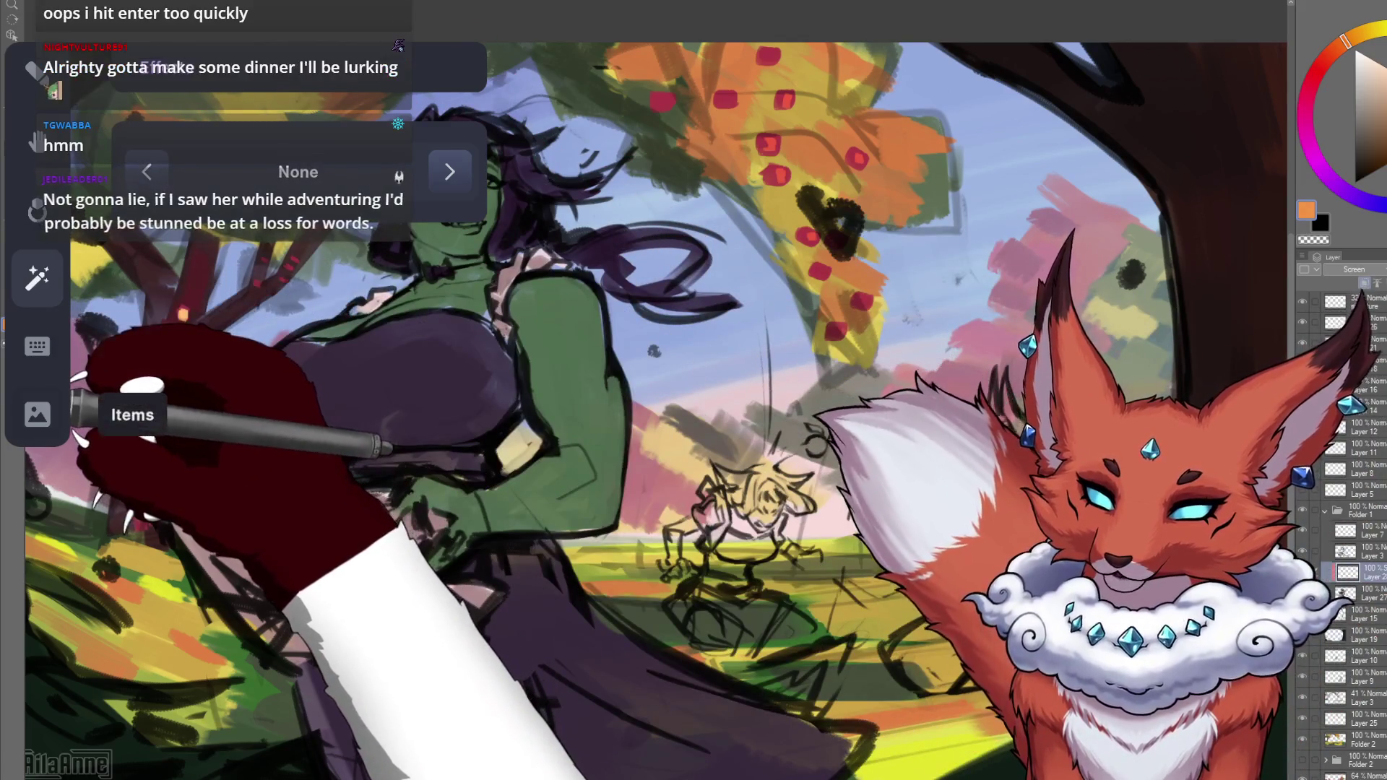
left_click(38, 141)
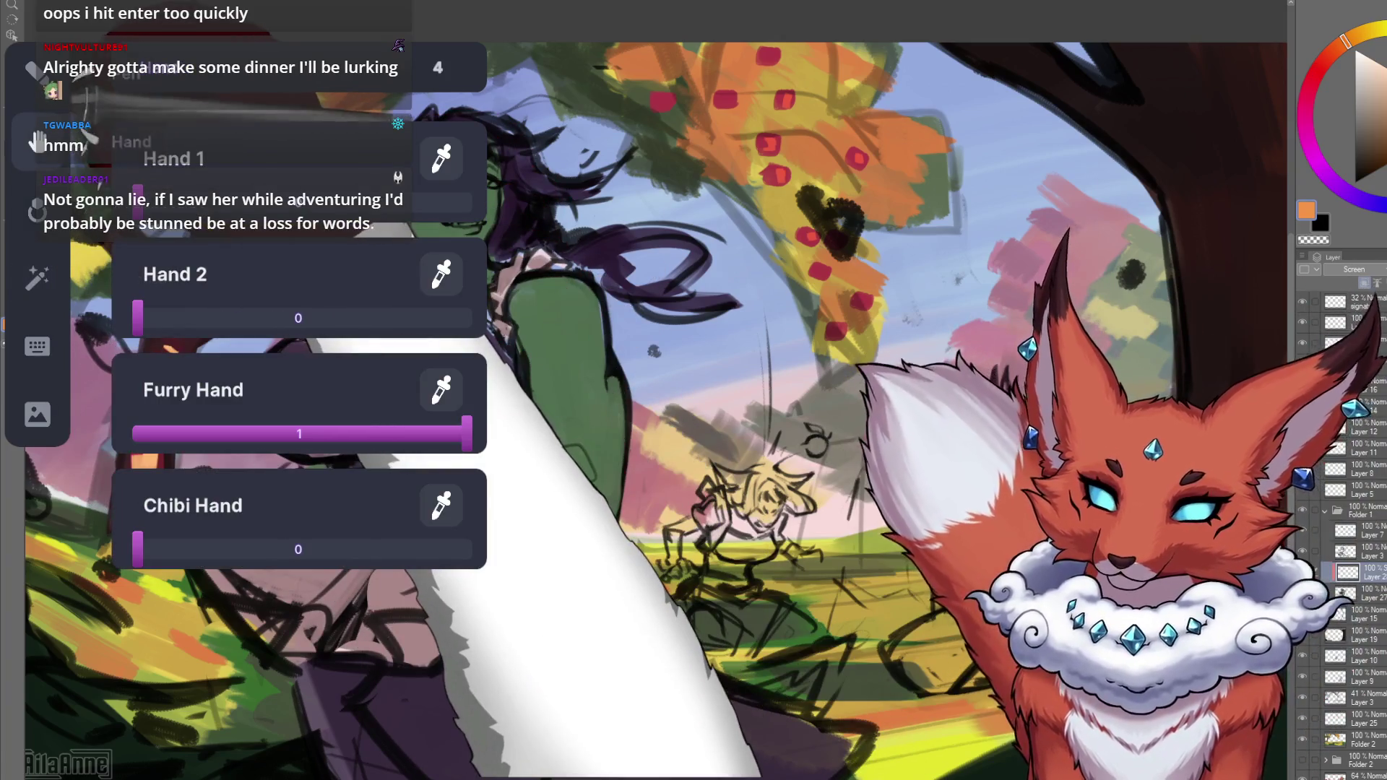
left_click(32, 69)
scroll(277, 434, "down", 5)
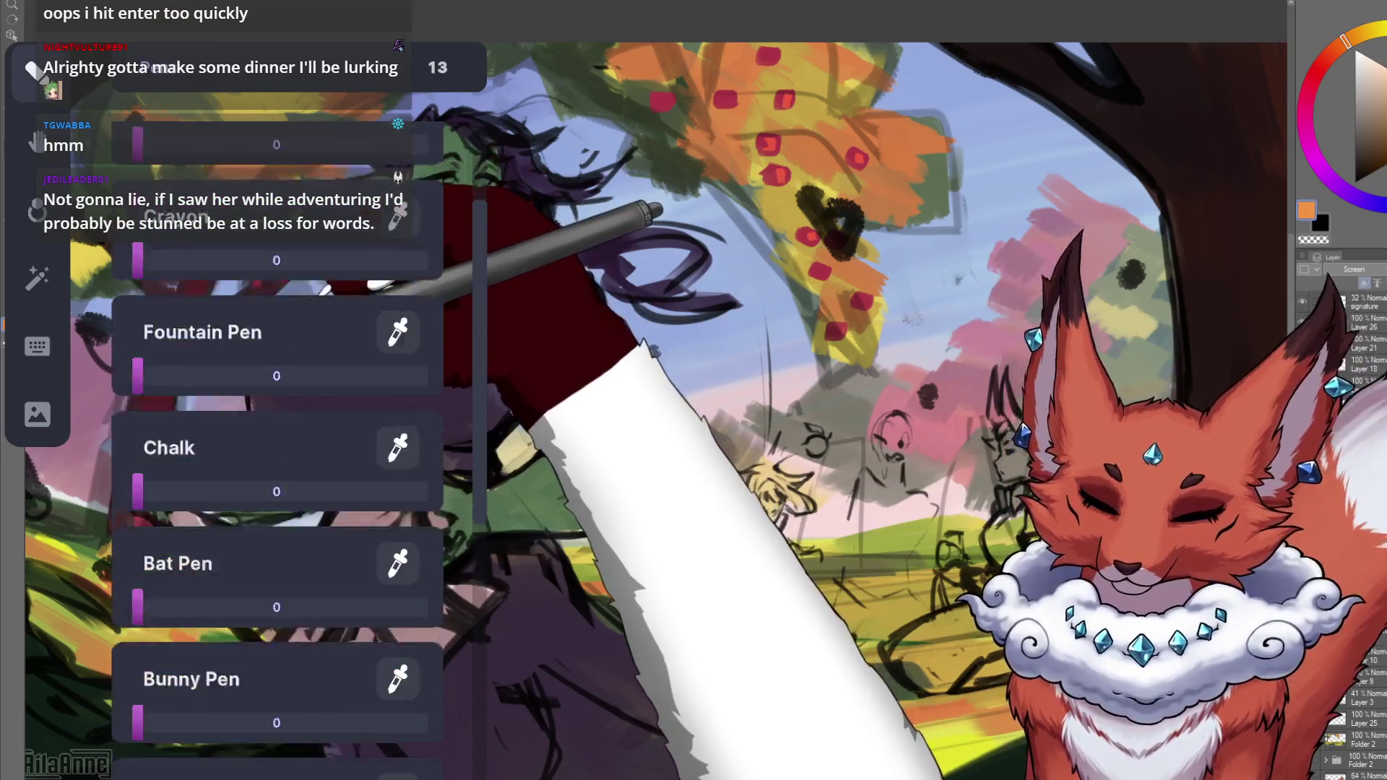
scroll(277, 433, "down", 5)
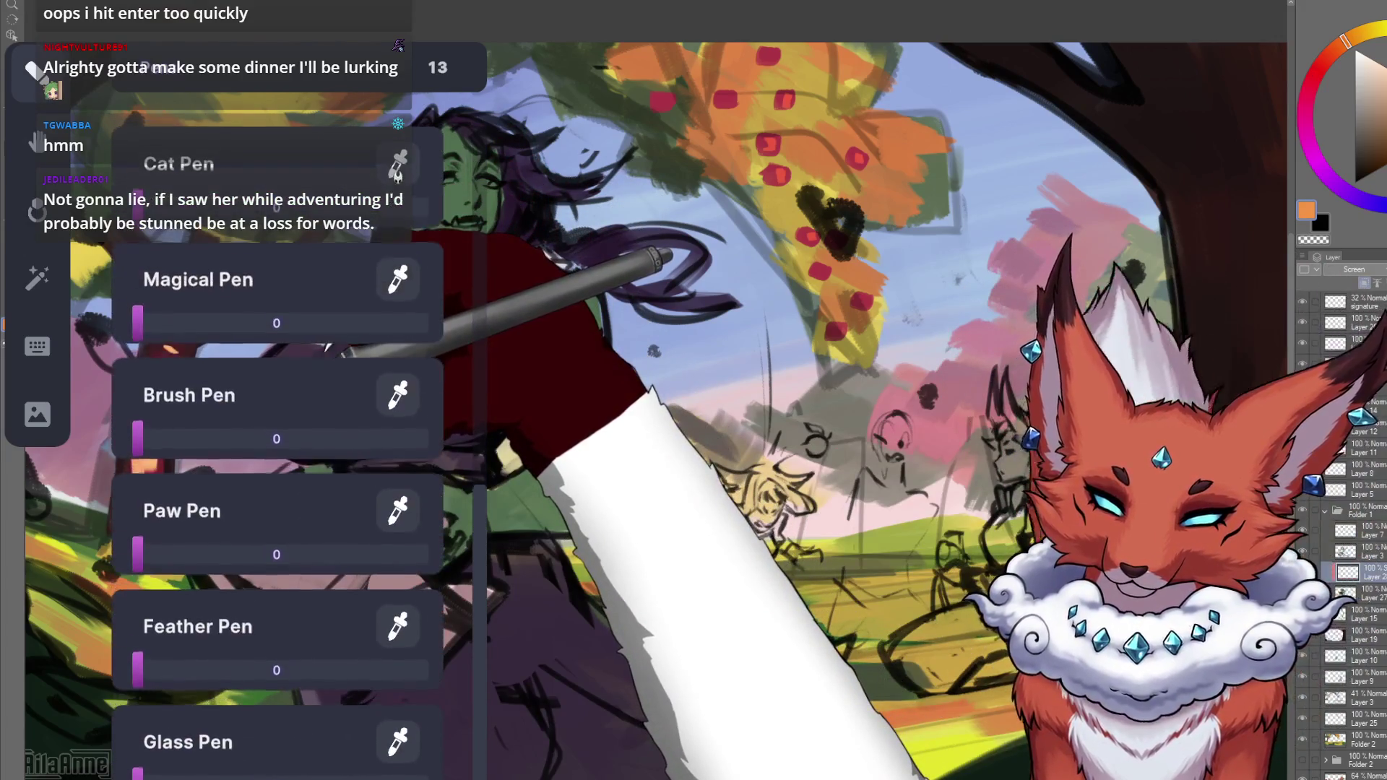
left_click(36, 141)
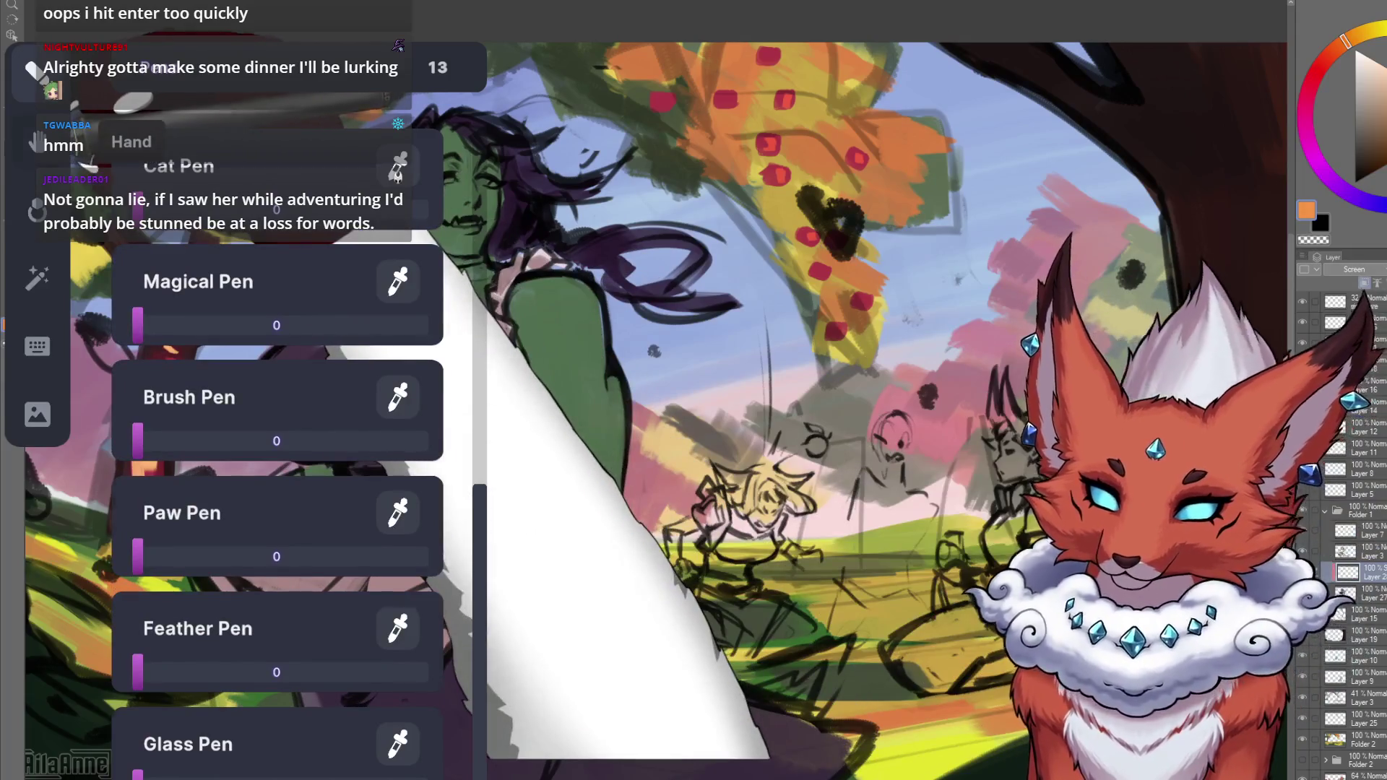
Open the Forearm colour picker and select its #FFFFFF hex value for replacement.
left_click(36, 209)
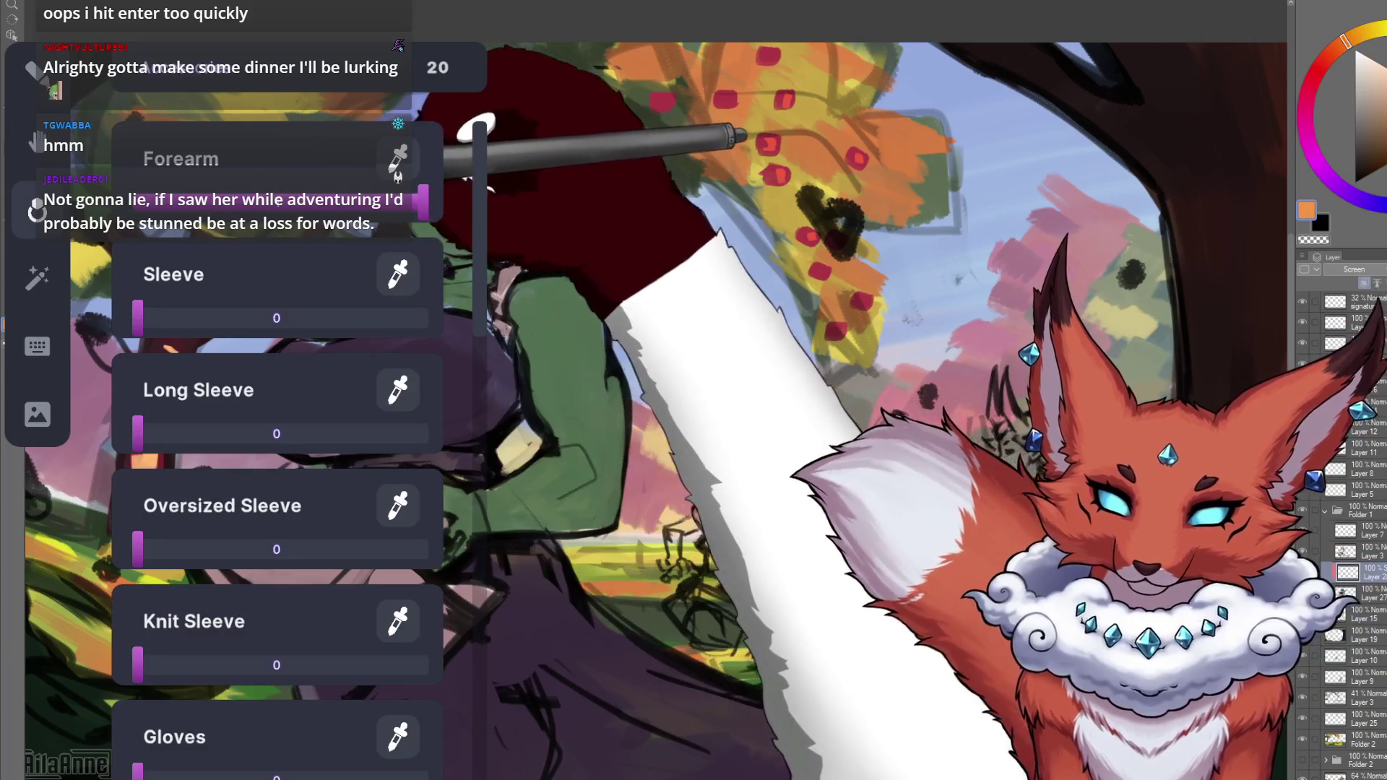
left_click(396, 163)
left_click(252, 309)
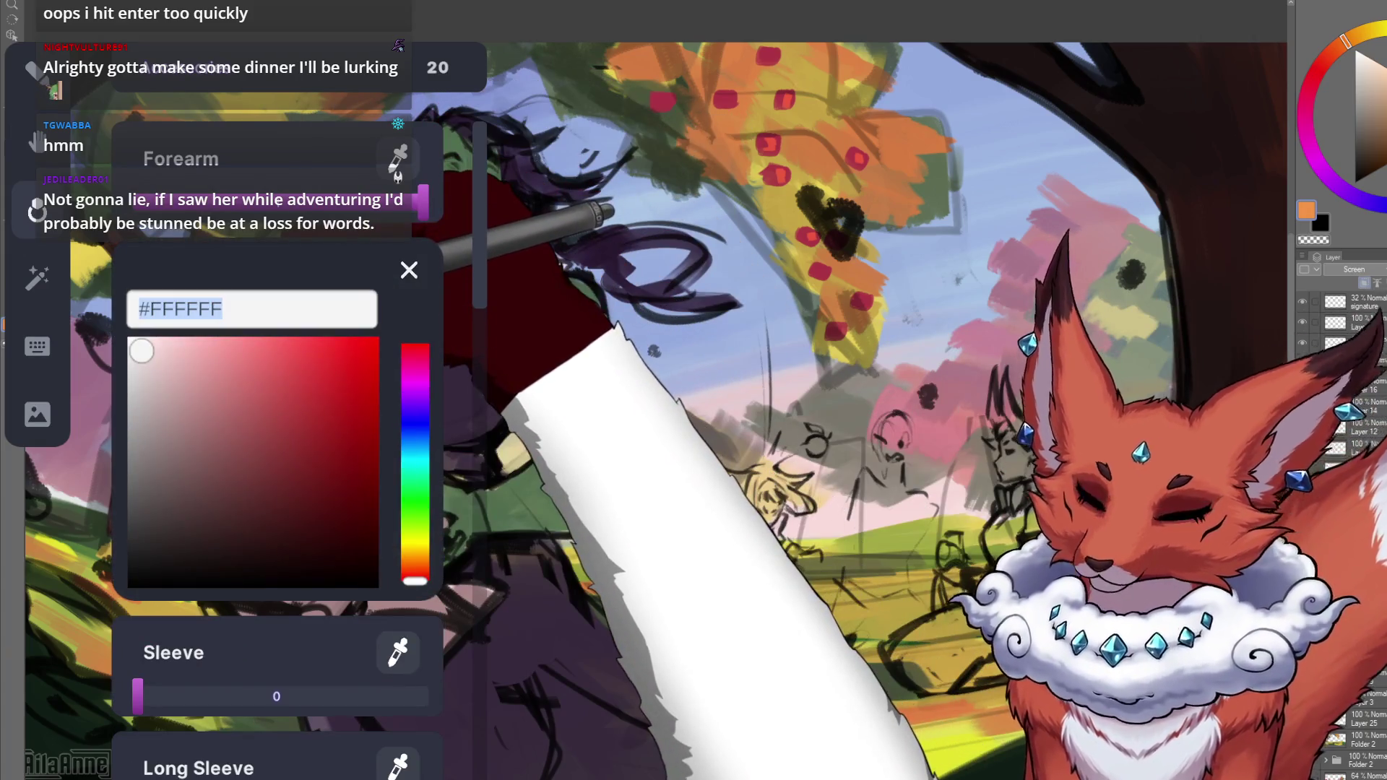
key("Return")
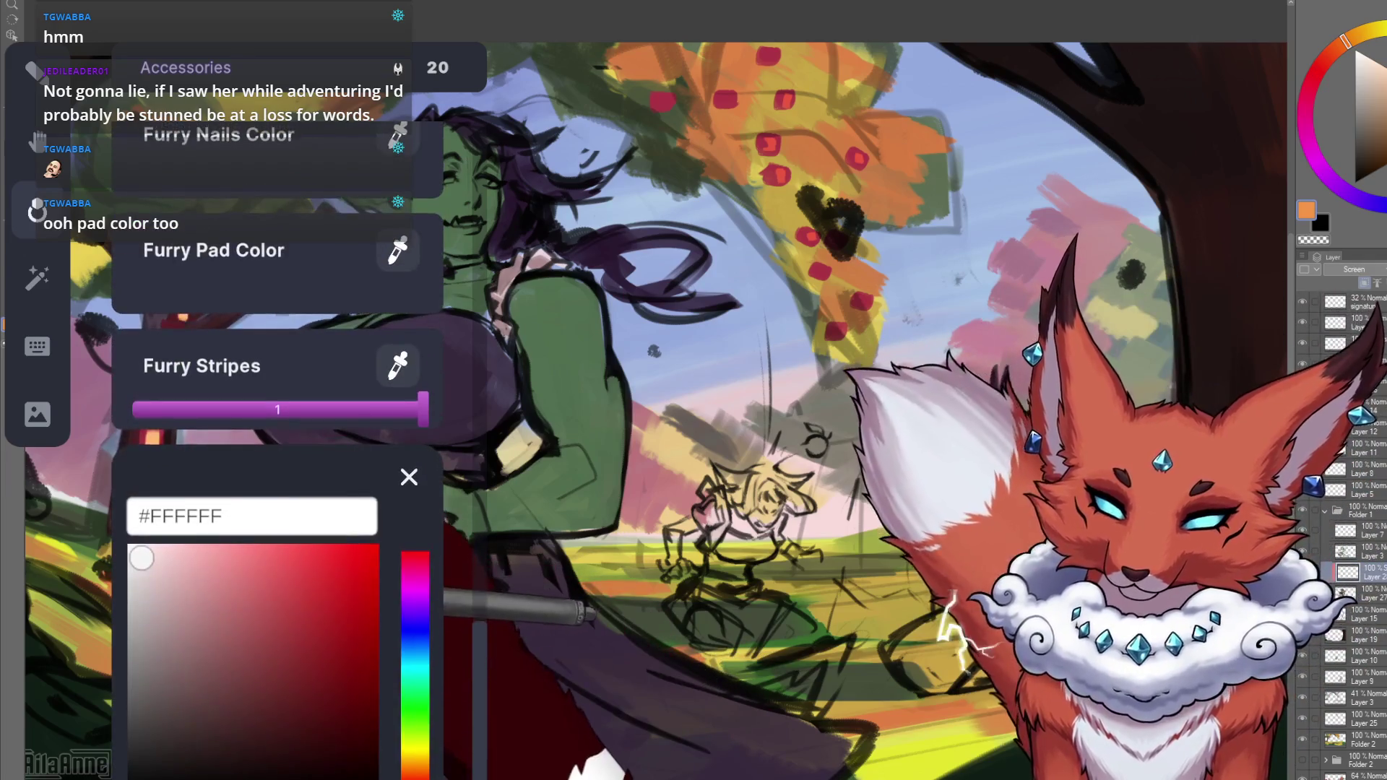
Set the furry stripes colour to a near-black #100808.
left_click(189, 744)
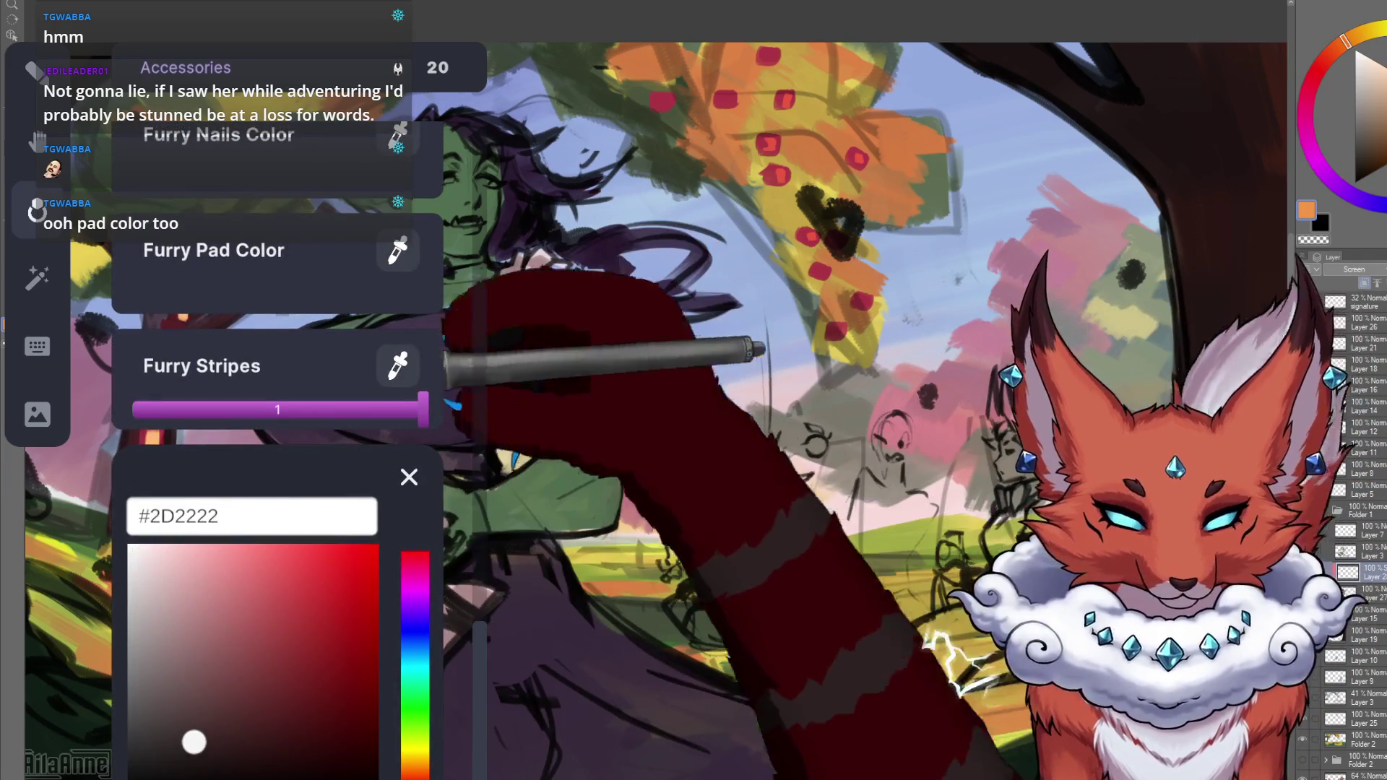
left_click_drag(193, 742, 251, 767)
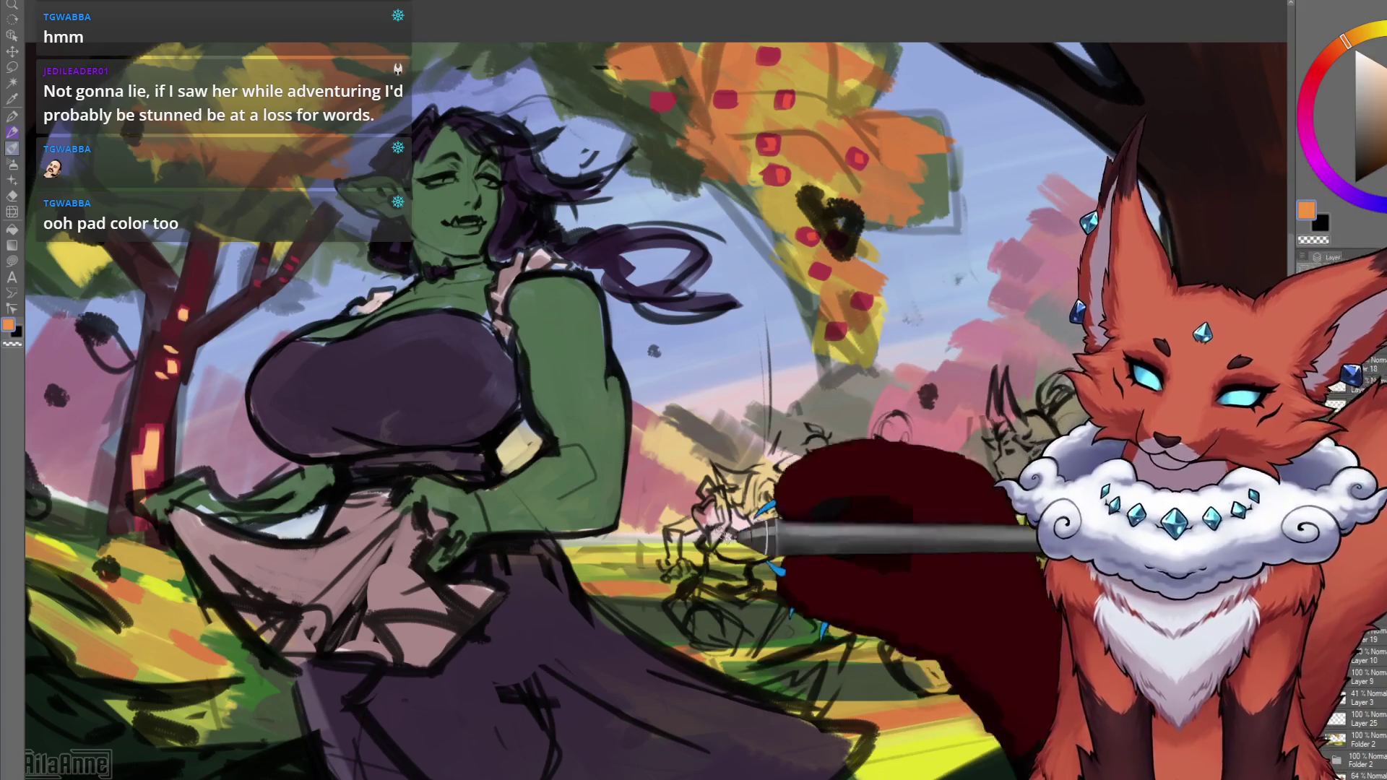
Zoom out, brush peach light over the orc's face and cheek, and paint orange down her skirt's right side.
scroll(740, 553, "down", 4)
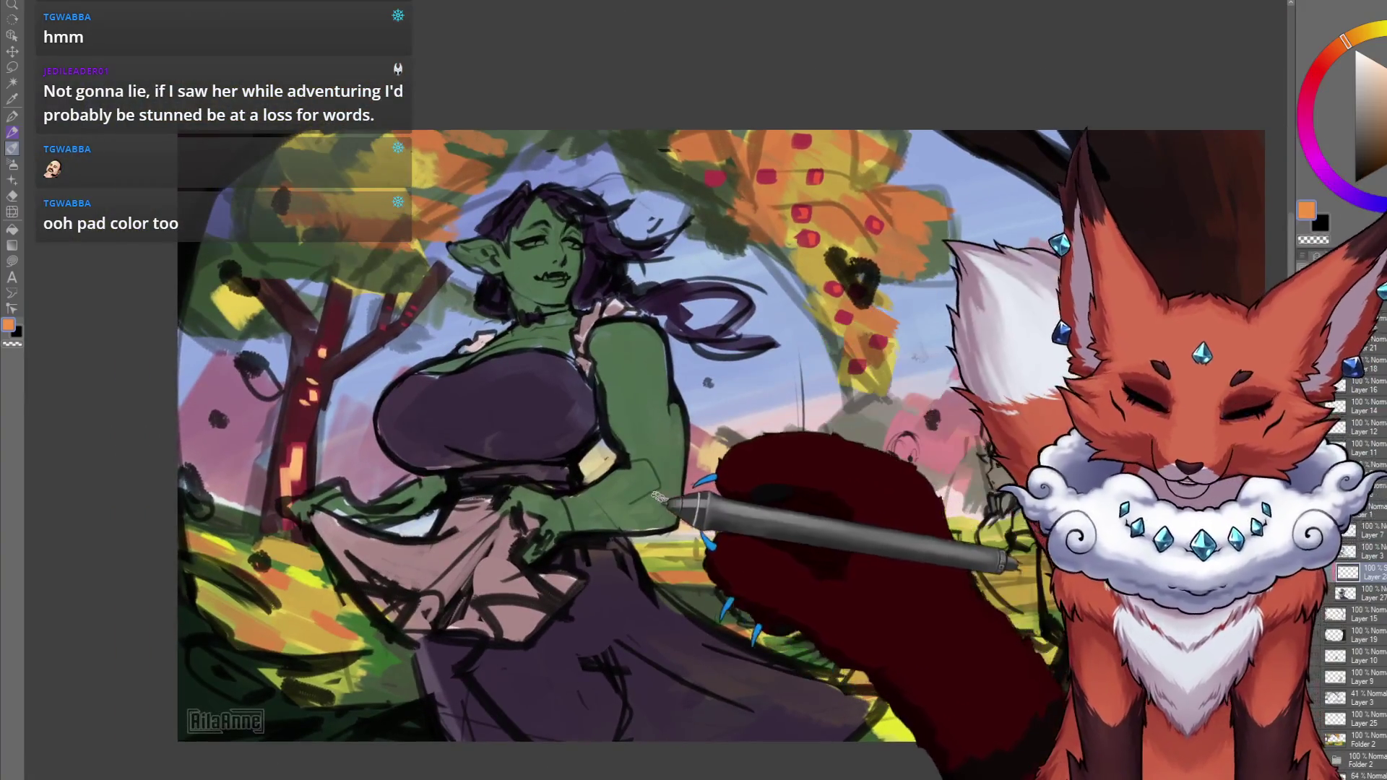
mouse_move(557, 271)
left_mouse_down()
mouse_move(570, 263)
mouse_move(560, 269)
left_mouse_up()
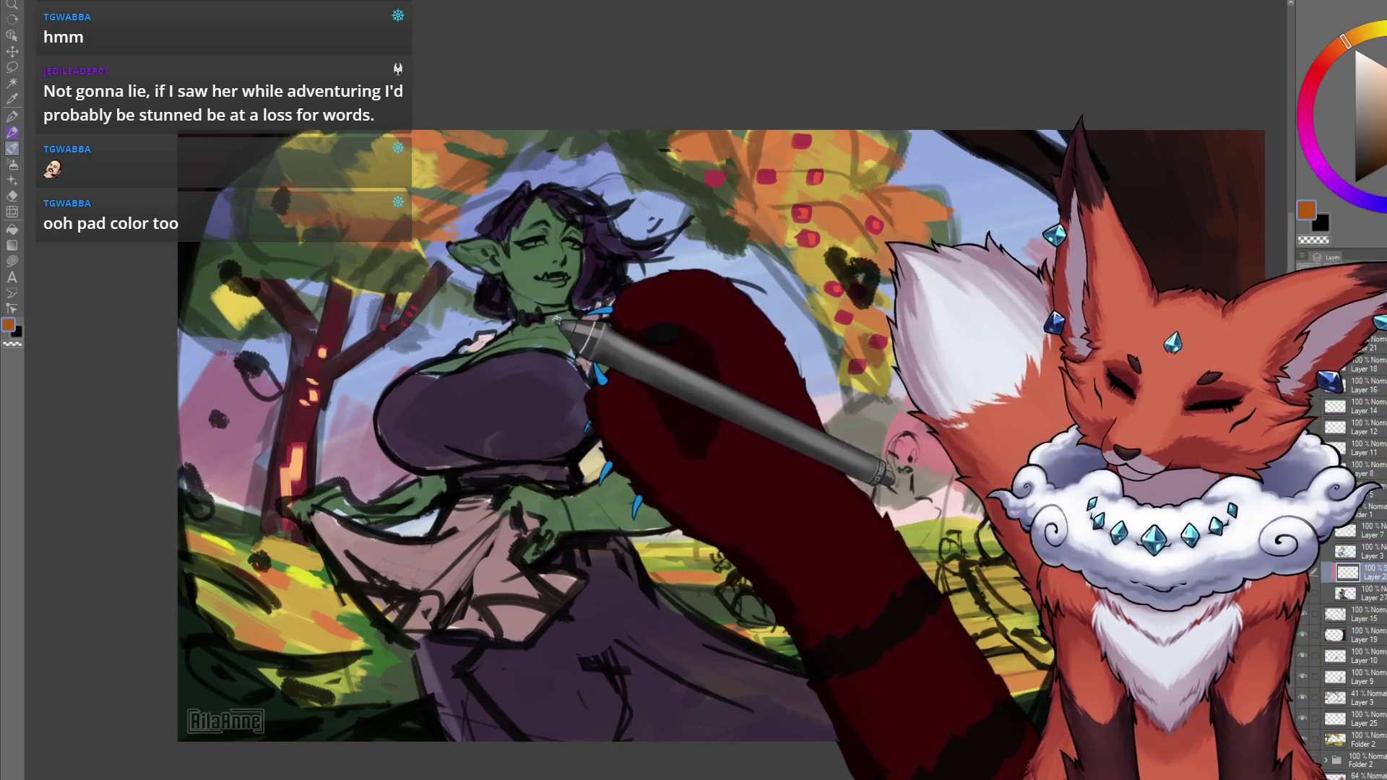
mouse_move(573, 242)
left_mouse_down()
mouse_move(556, 274)
mouse_move(618, 235)
mouse_move(578, 274)
left_mouse_up()
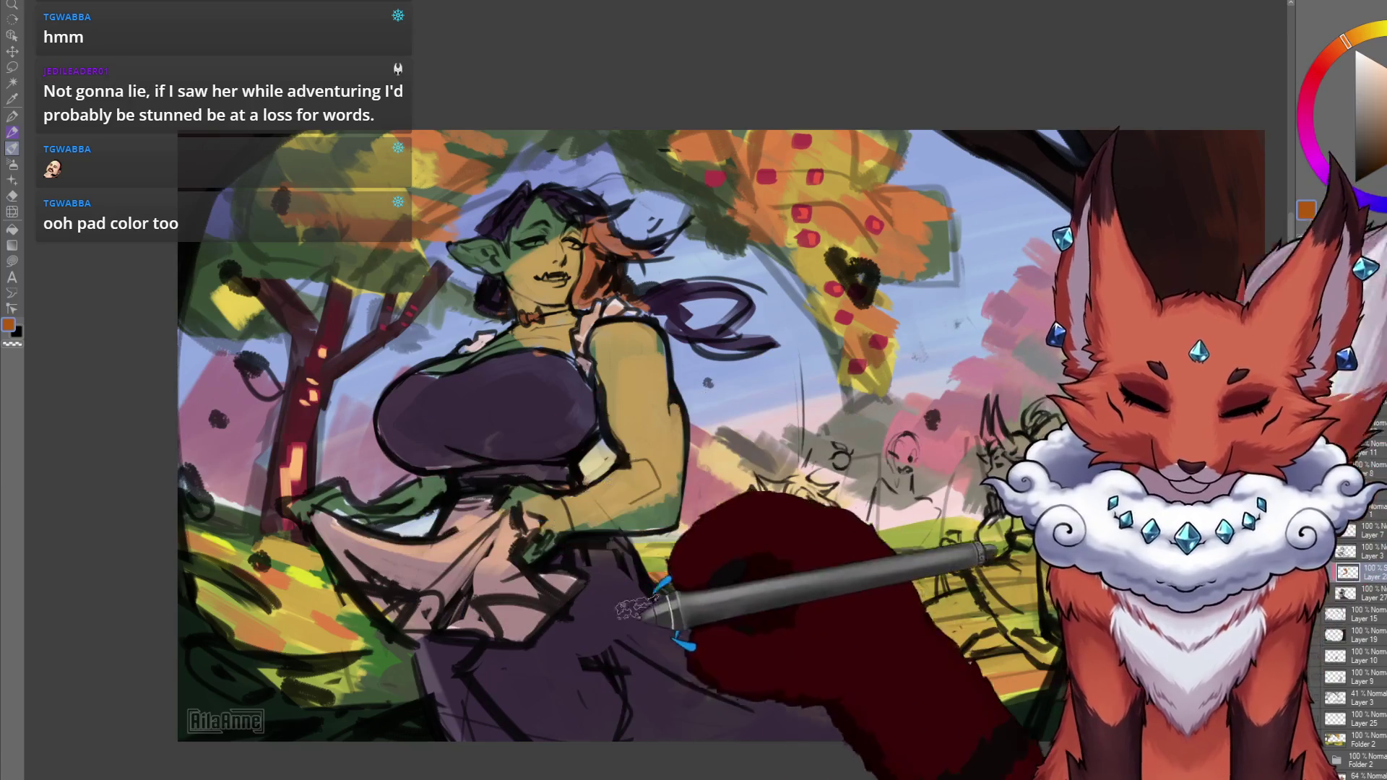
mouse_move(639, 608)
left_mouse_down()
mouse_move(619, 659)
mouse_move(743, 718)
mouse_move(863, 734)
left_mouse_up()
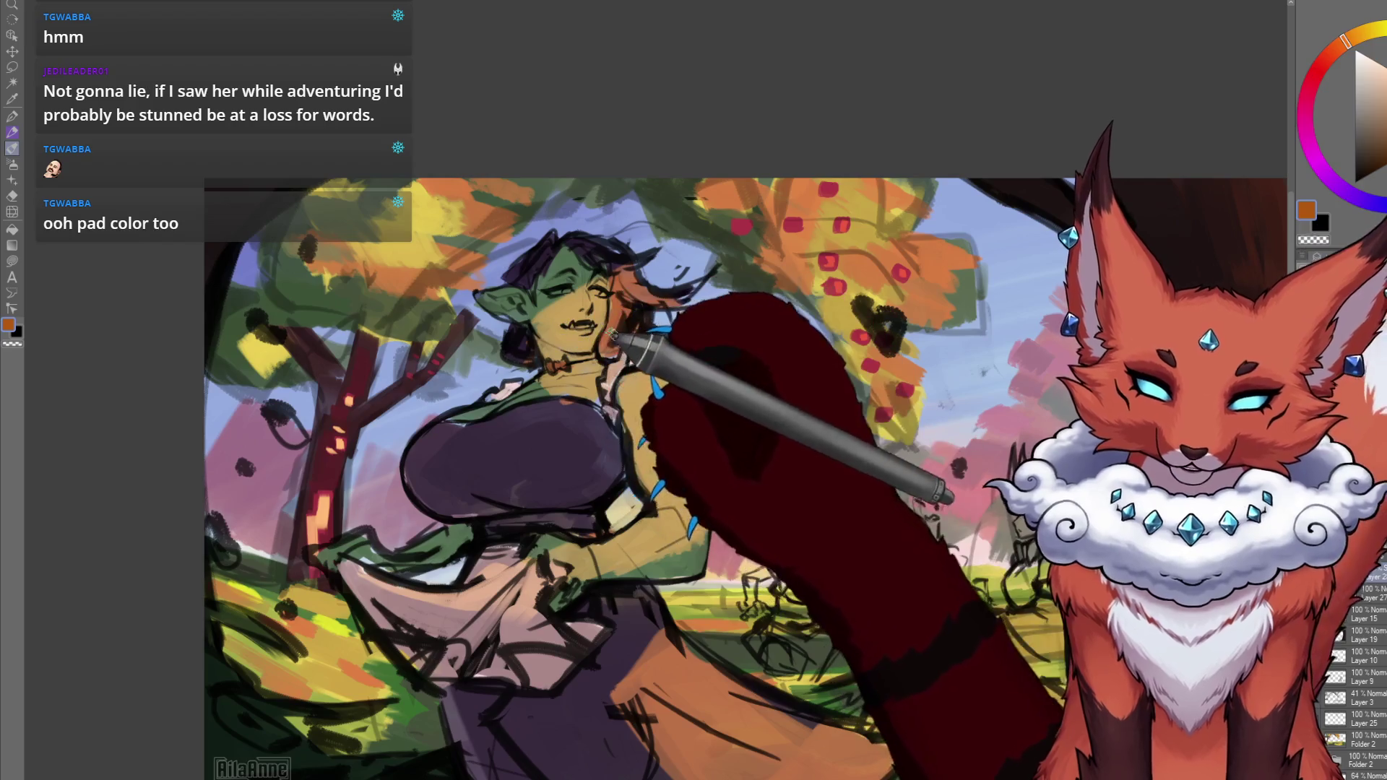
Zoom in and pan across the orc woman's face, shoulder and bodice.
scroll(613, 334, "up", 5)
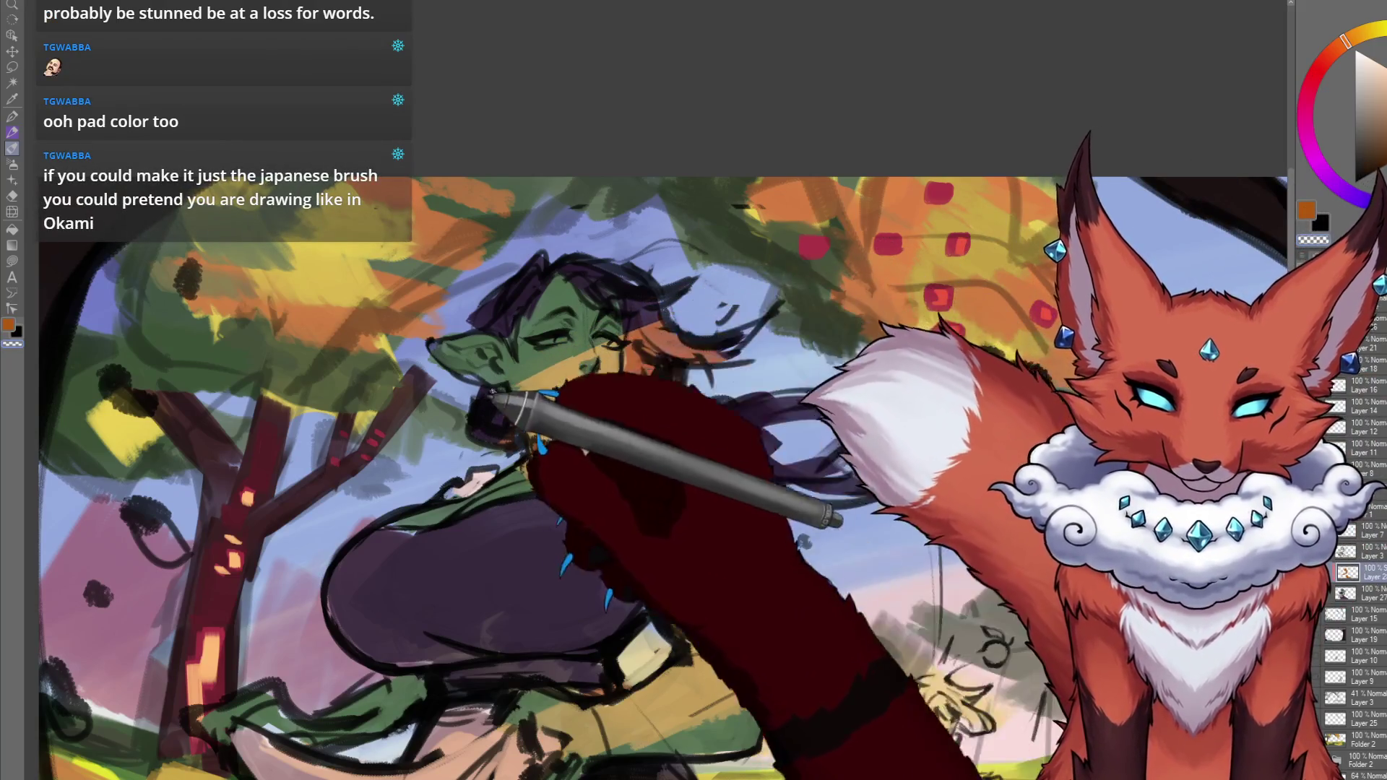
left_click_drag(679, 416, 692, 426)
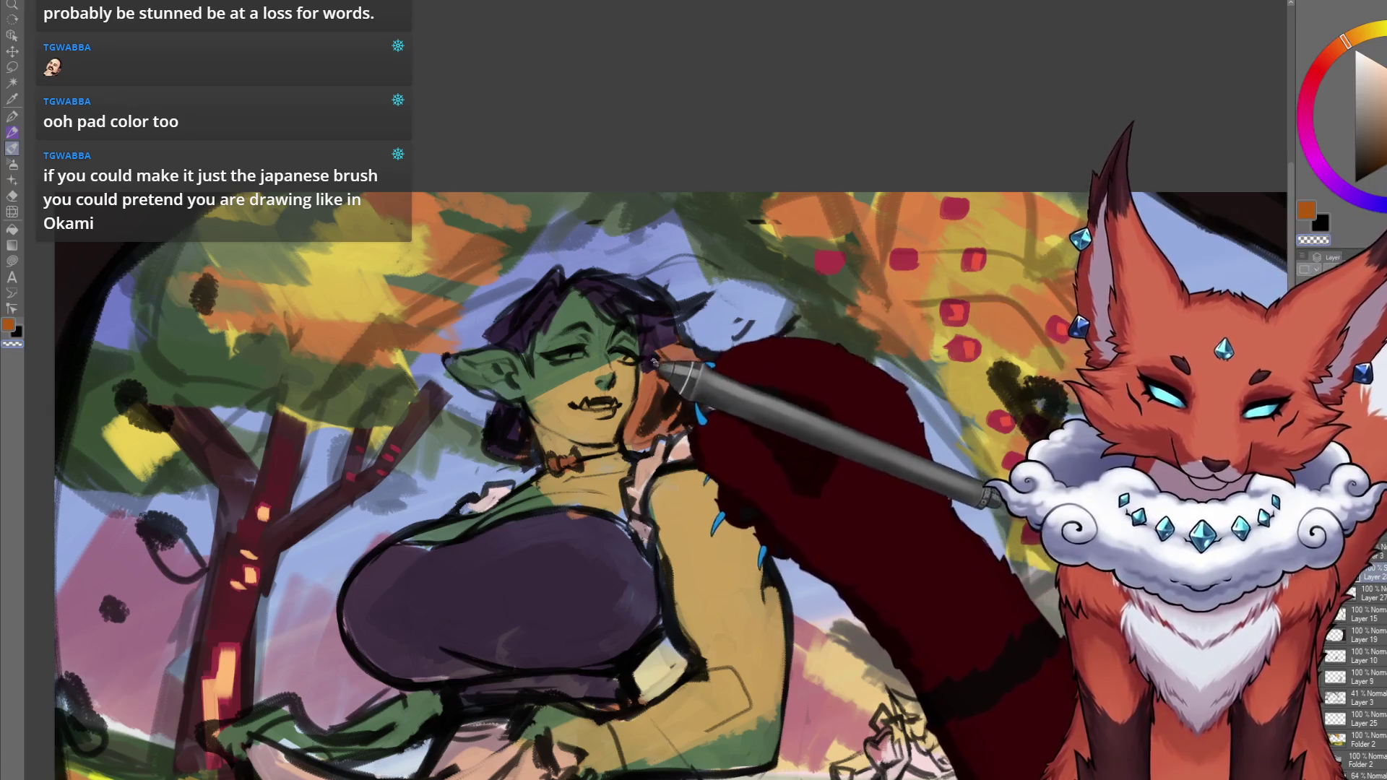
left_click_drag(658, 356, 699, 348)
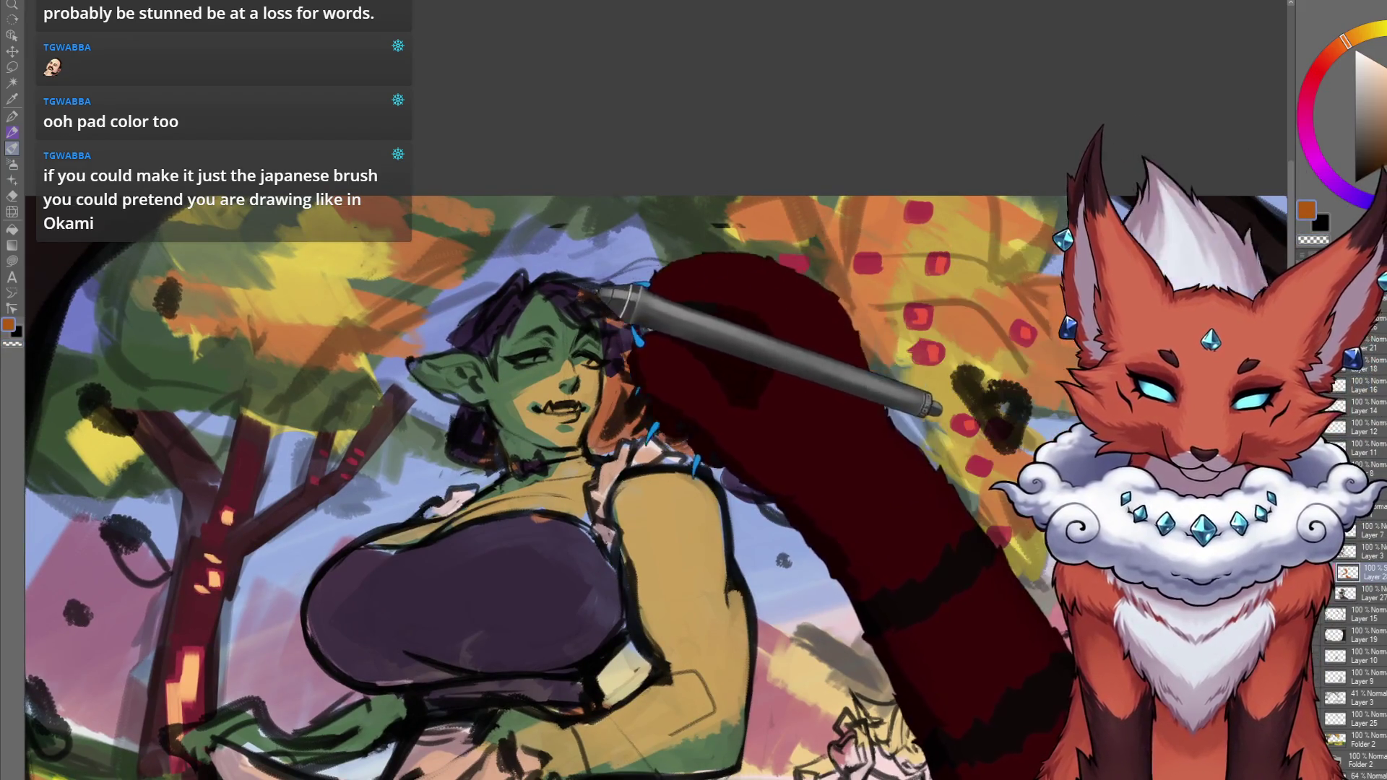
left_click_drag(739, 445, 731, 391)
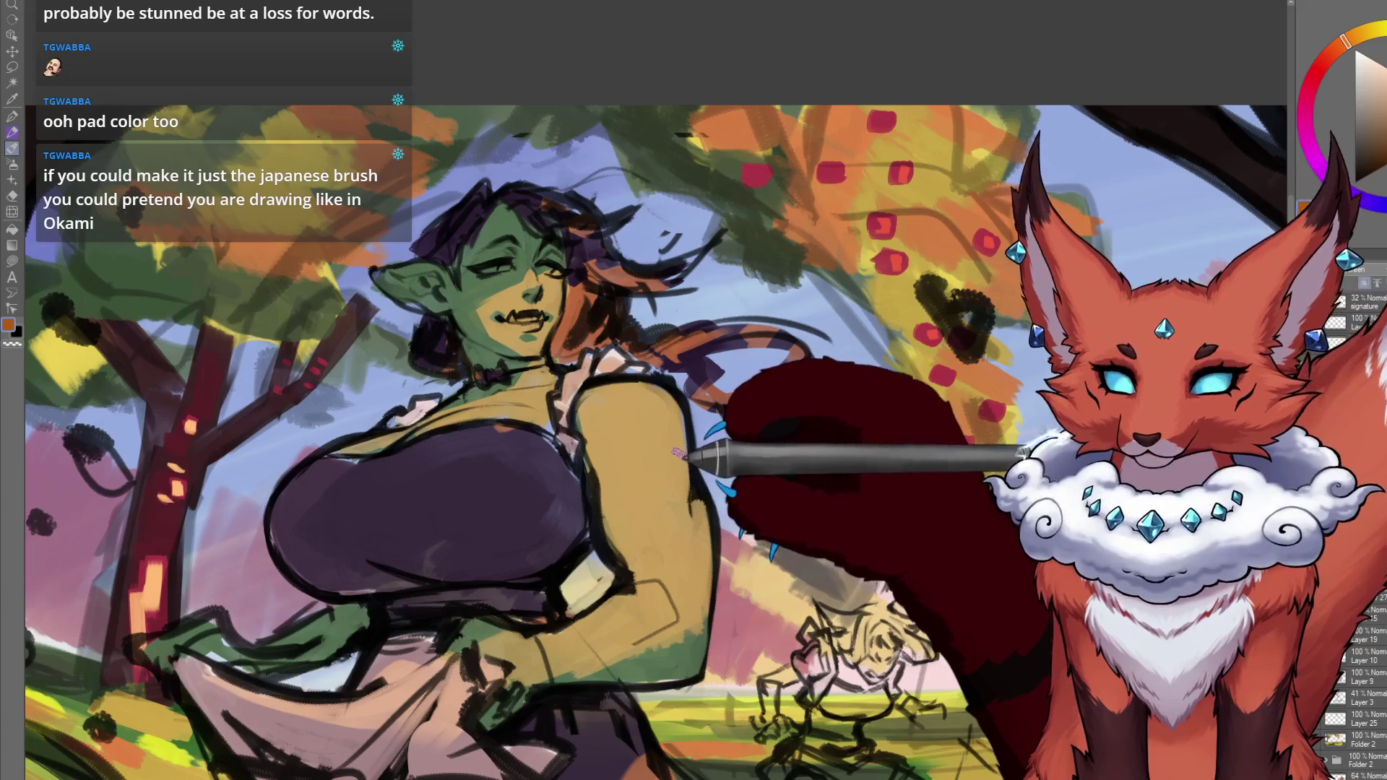
left_click_drag(667, 491, 674, 471)
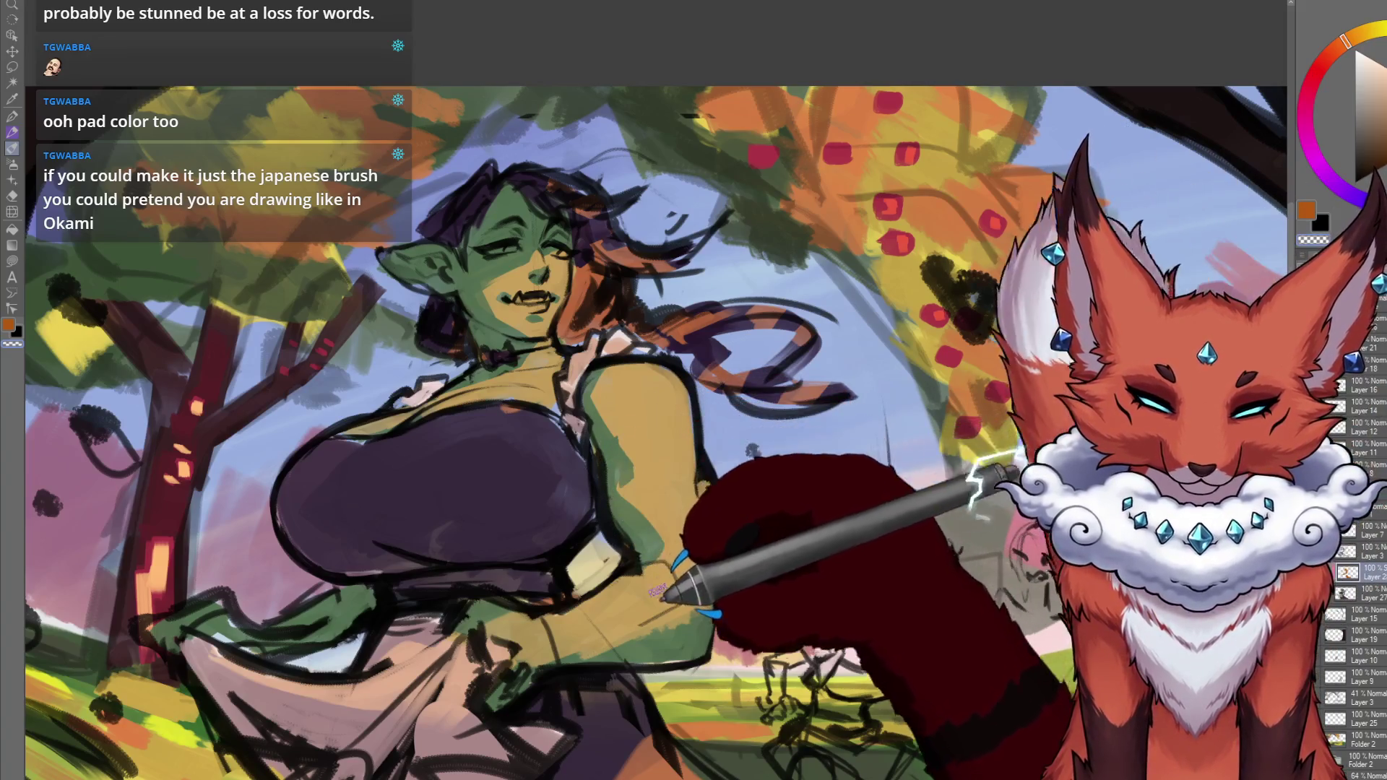
left_click_drag(603, 477, 661, 538)
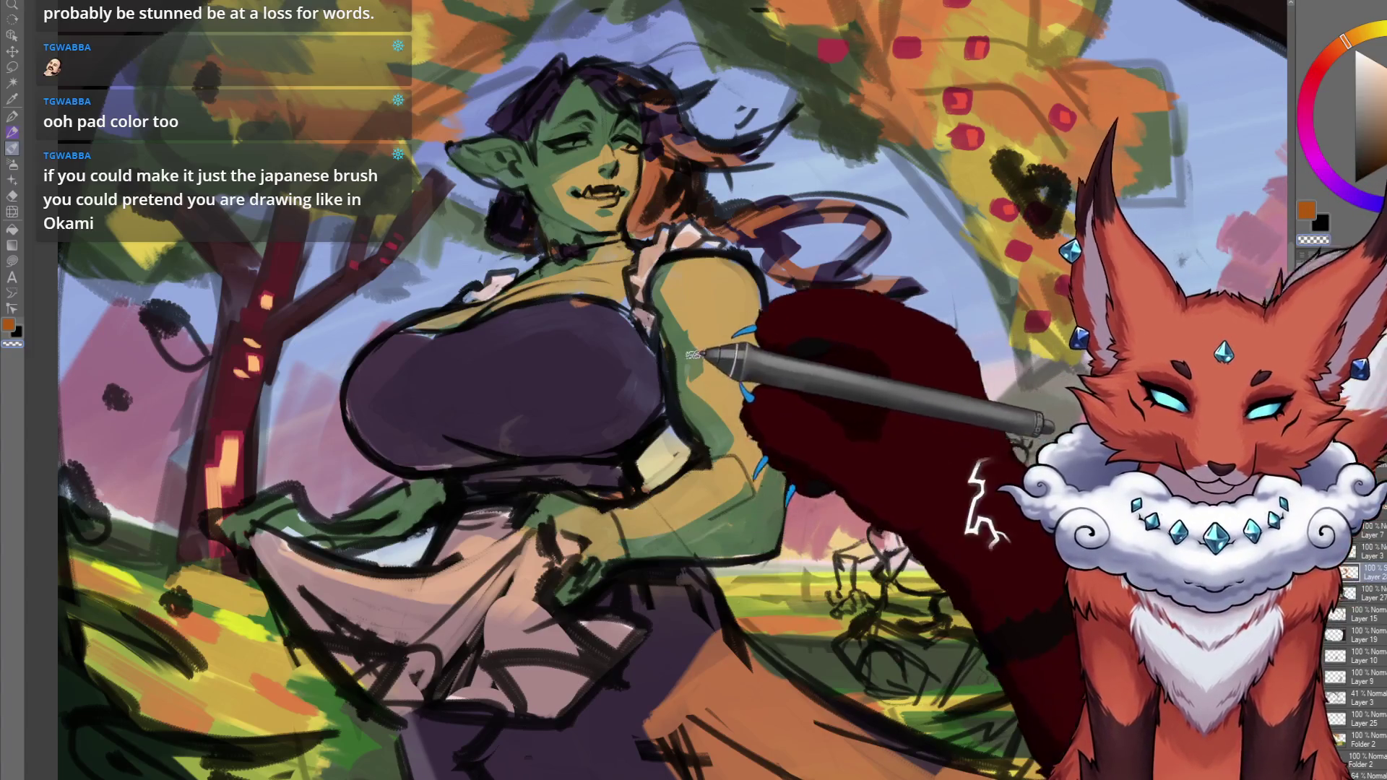
Reset the tilted view and fit the whole illustration in the window.
key("ctrl+0")
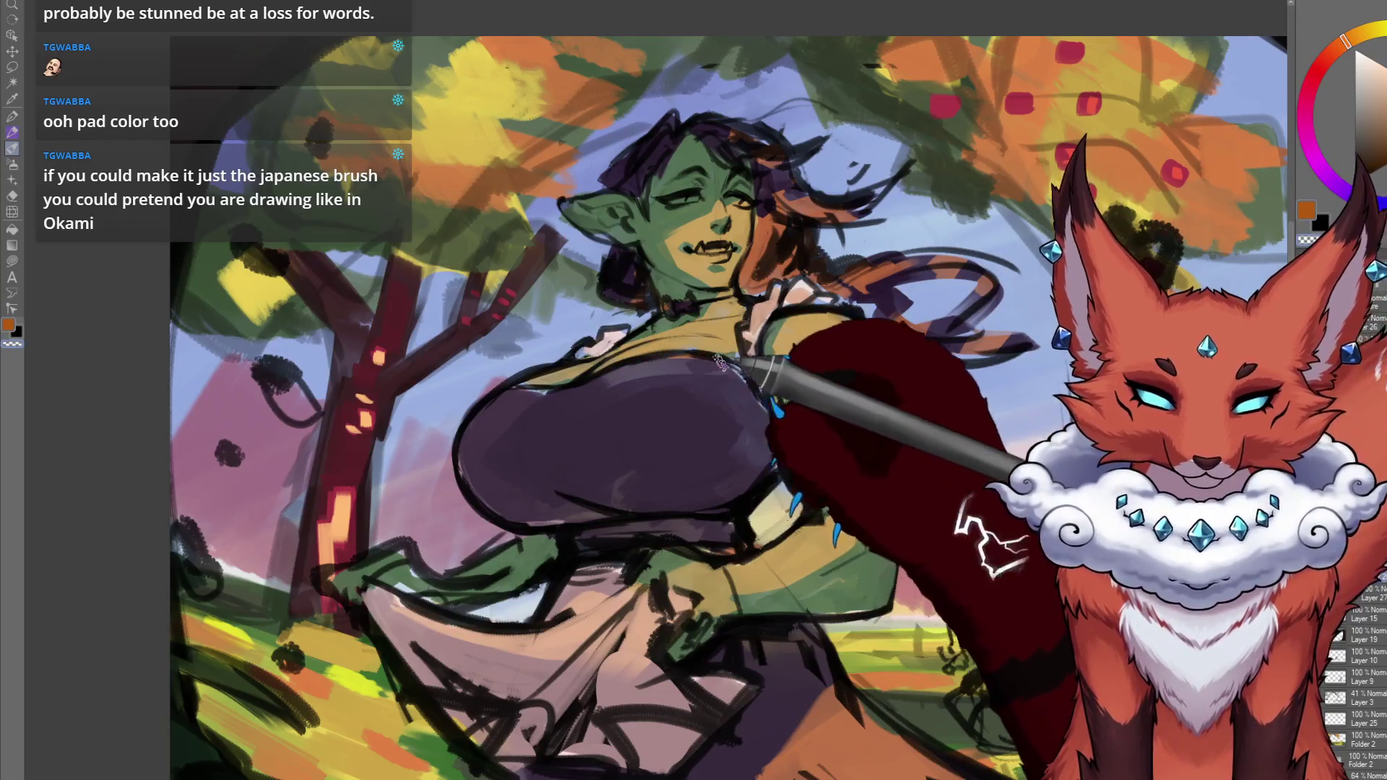
mouse_move(632, 399)
left_mouse_down()
mouse_move(704, 438)
mouse_move(710, 474)
left_mouse_up()
key("ctrl+0")
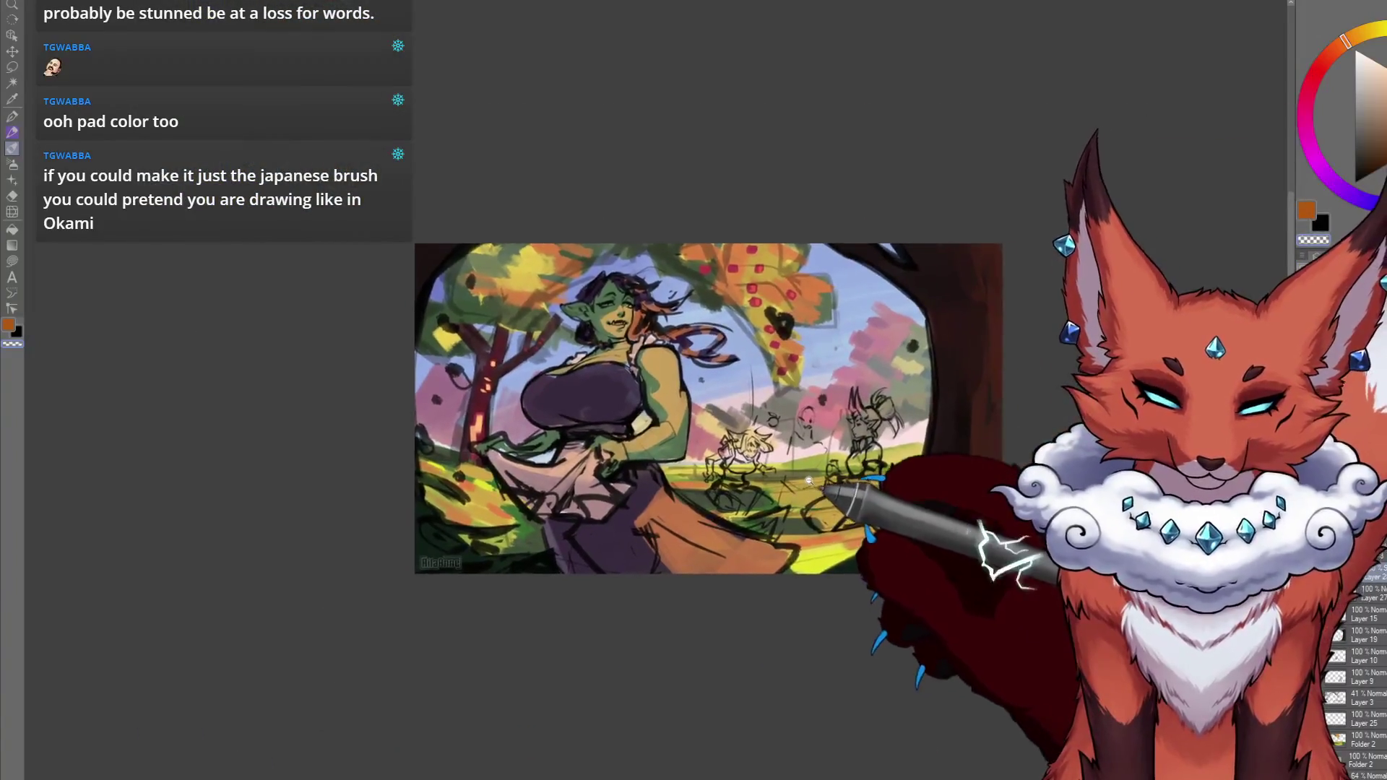
scroll(821, 495, "up", 2)
mouse_move(822, 496)
left_mouse_down()
mouse_move(788, 538)
mouse_move(691, 522)
left_mouse_up()
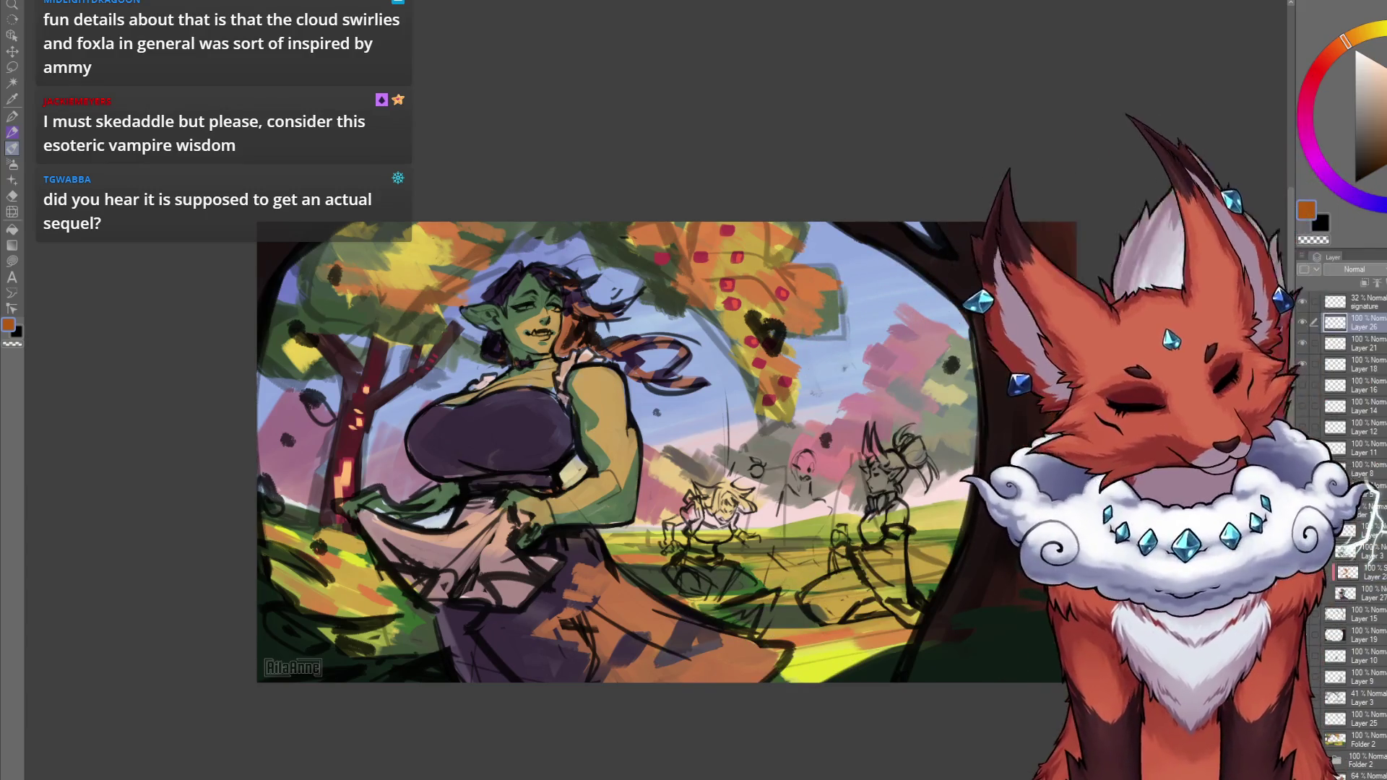
scroll(1376, 321, "up", 1)
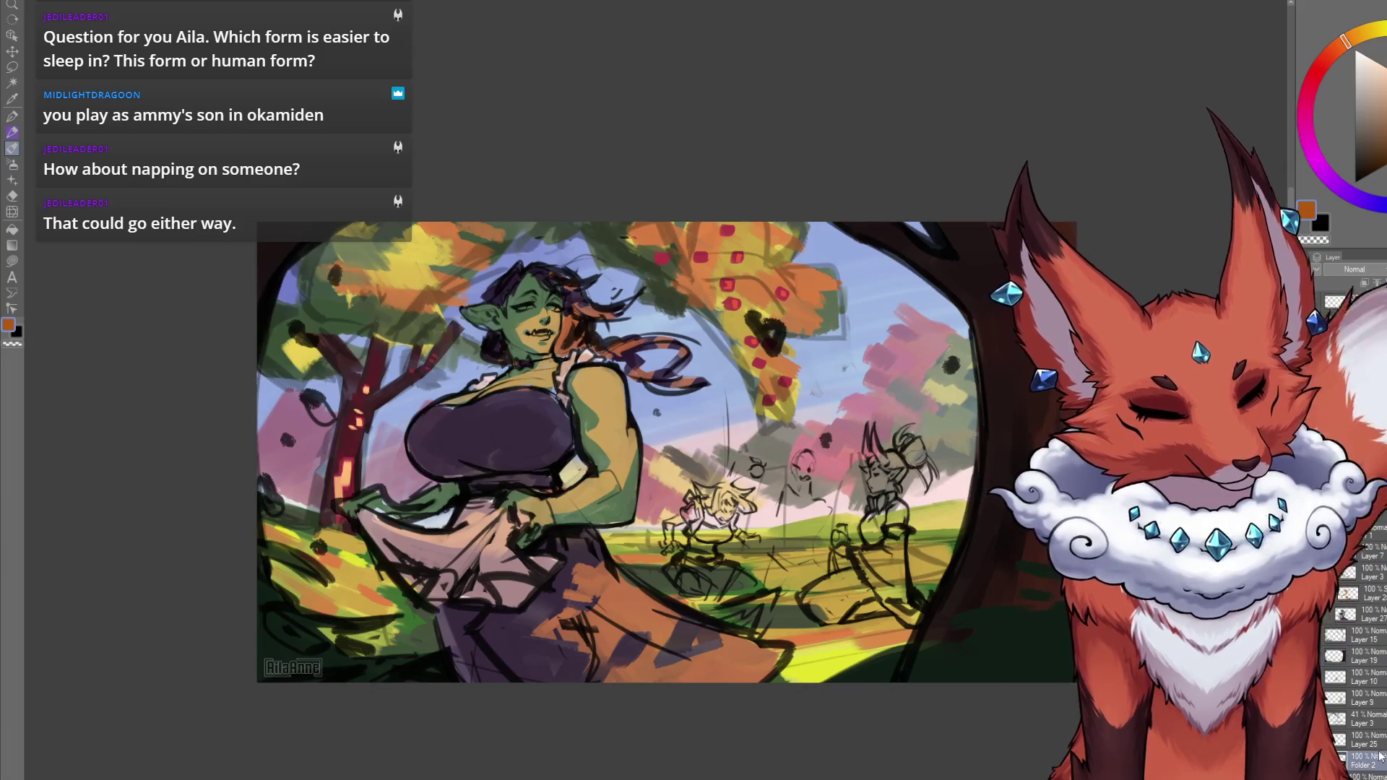
scroll(979, 691, "down", 3)
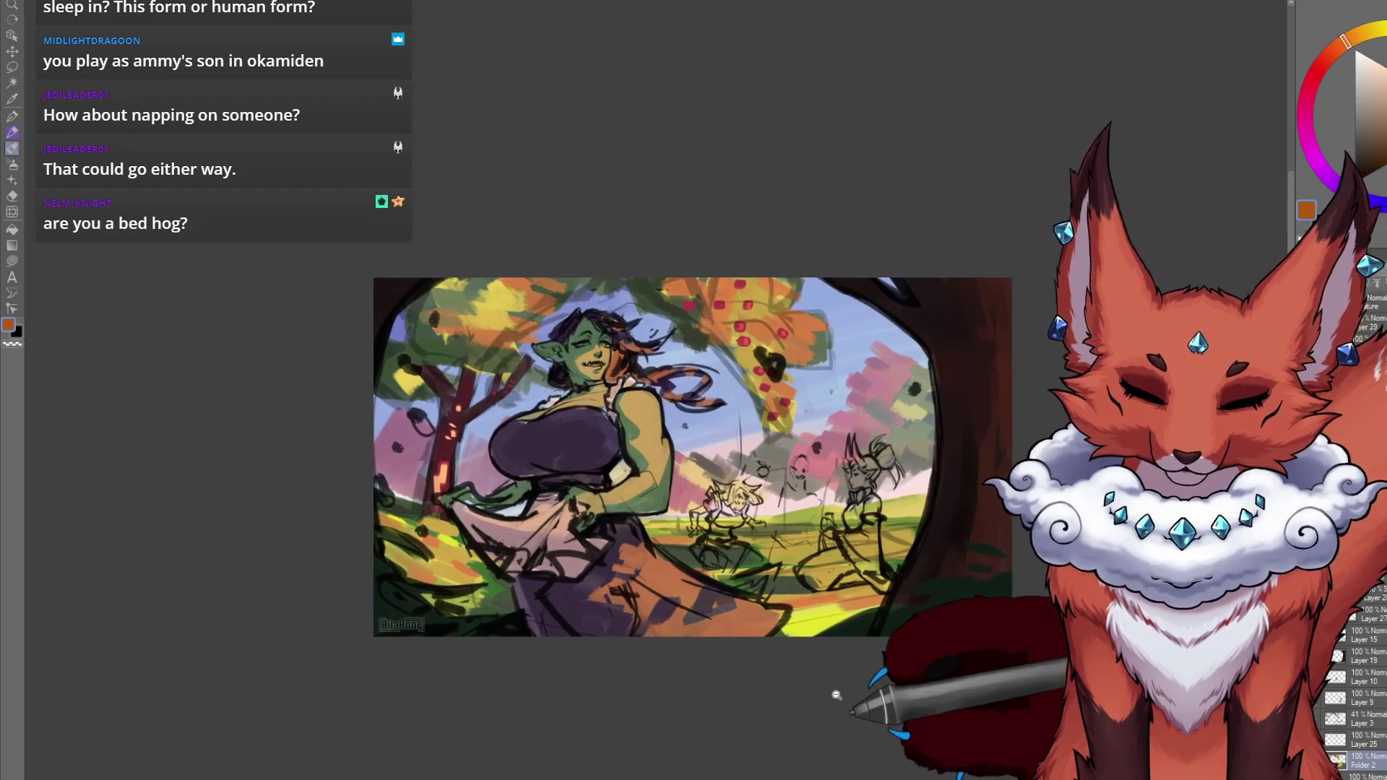
scroll(855, 699, "up", 3)
scroll(860, 730, "down", 3)
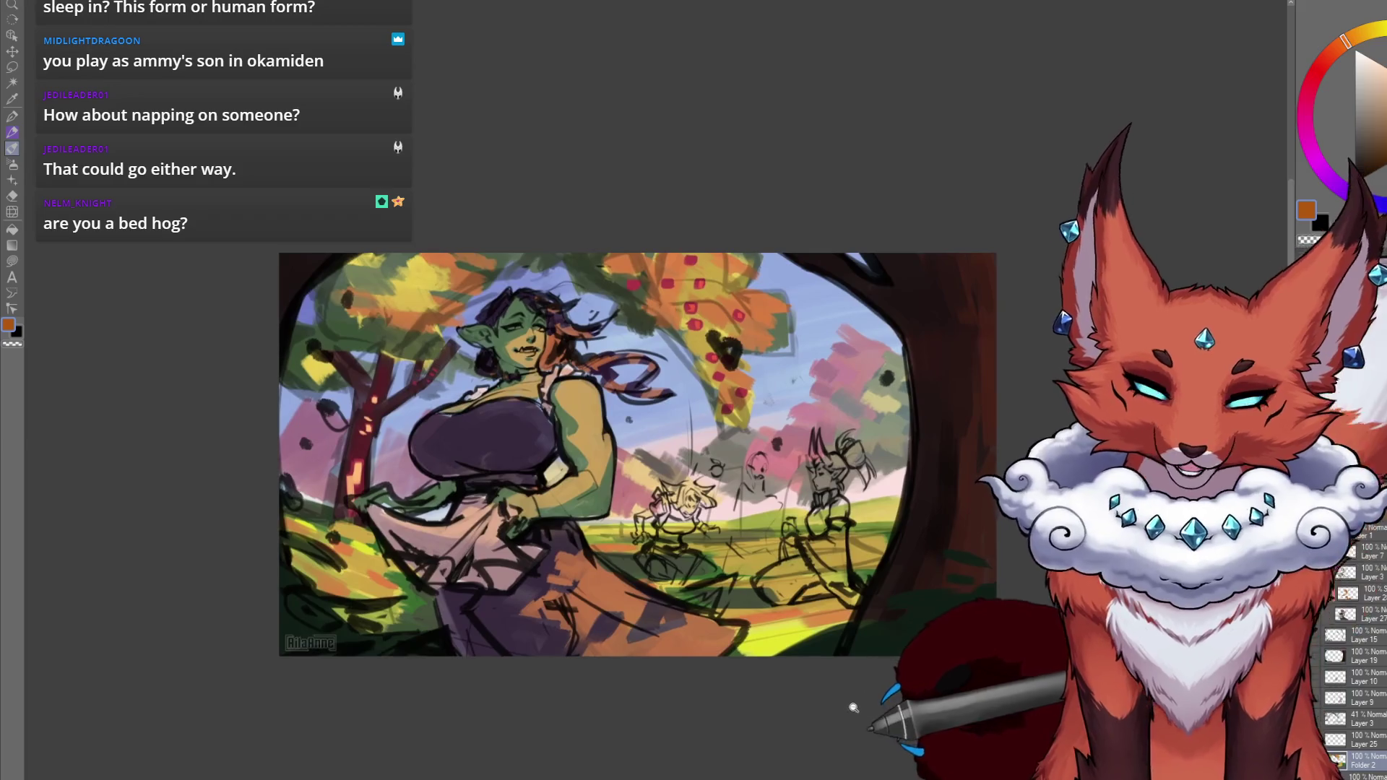
scroll(846, 700, "down", 2)
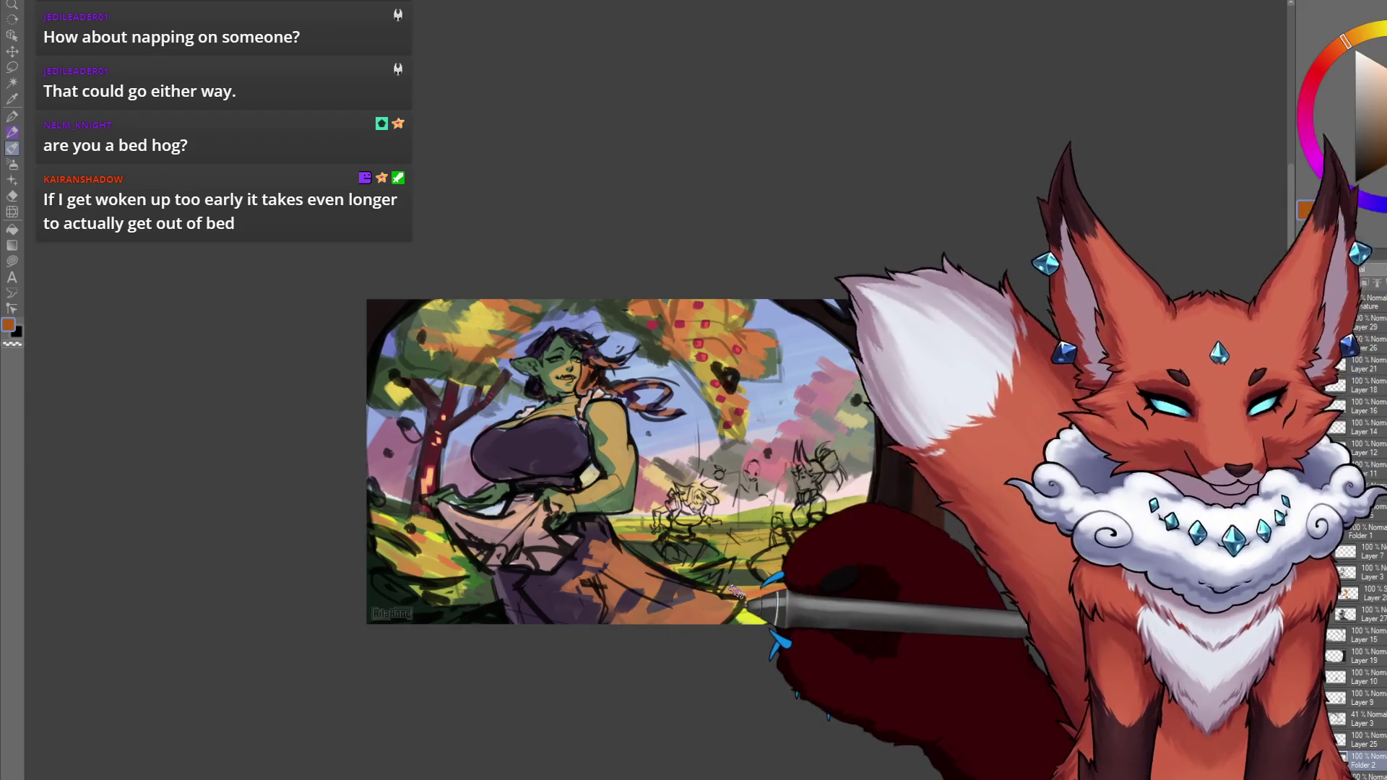
scroll(825, 648, "up", 5)
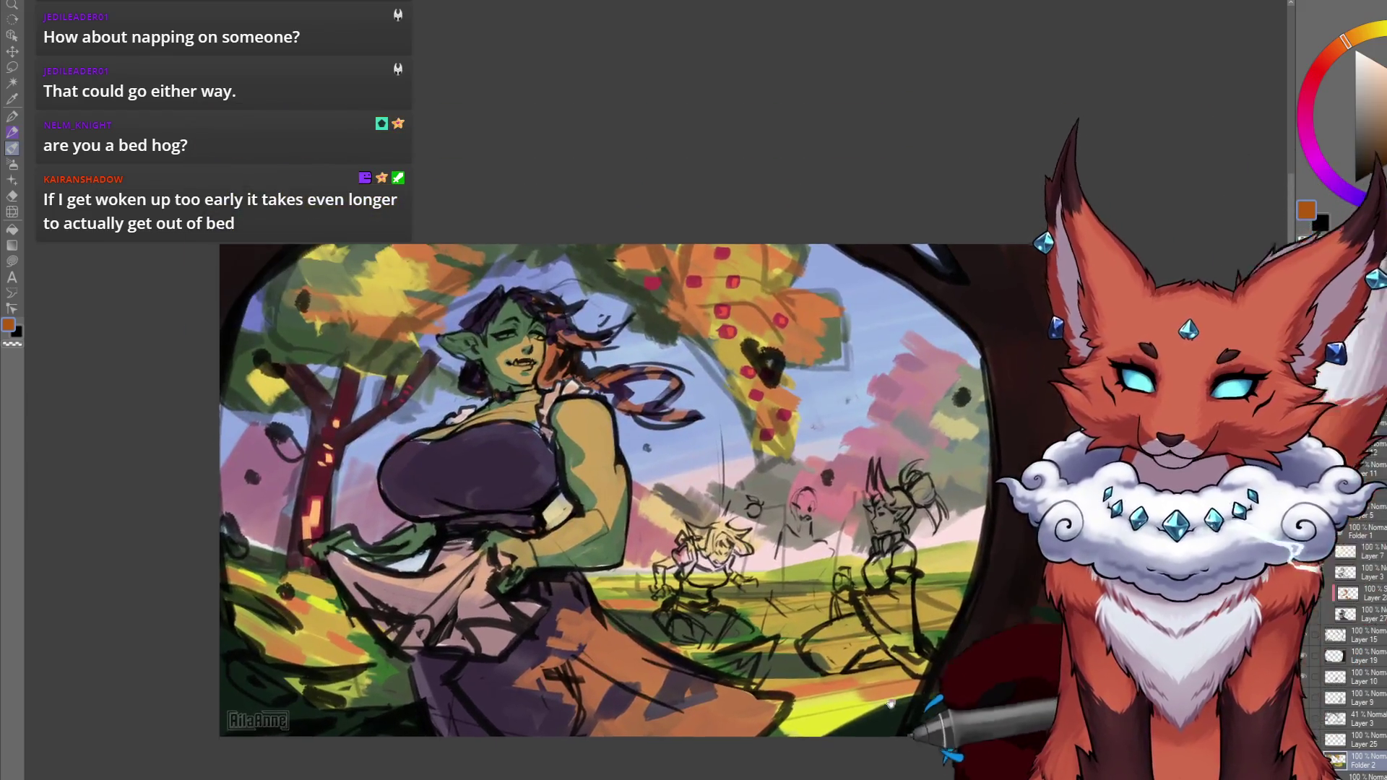
mouse_move(891, 705)
left_mouse_down()
mouse_move(896, 731)
mouse_move(883, 731)
left_mouse_up()
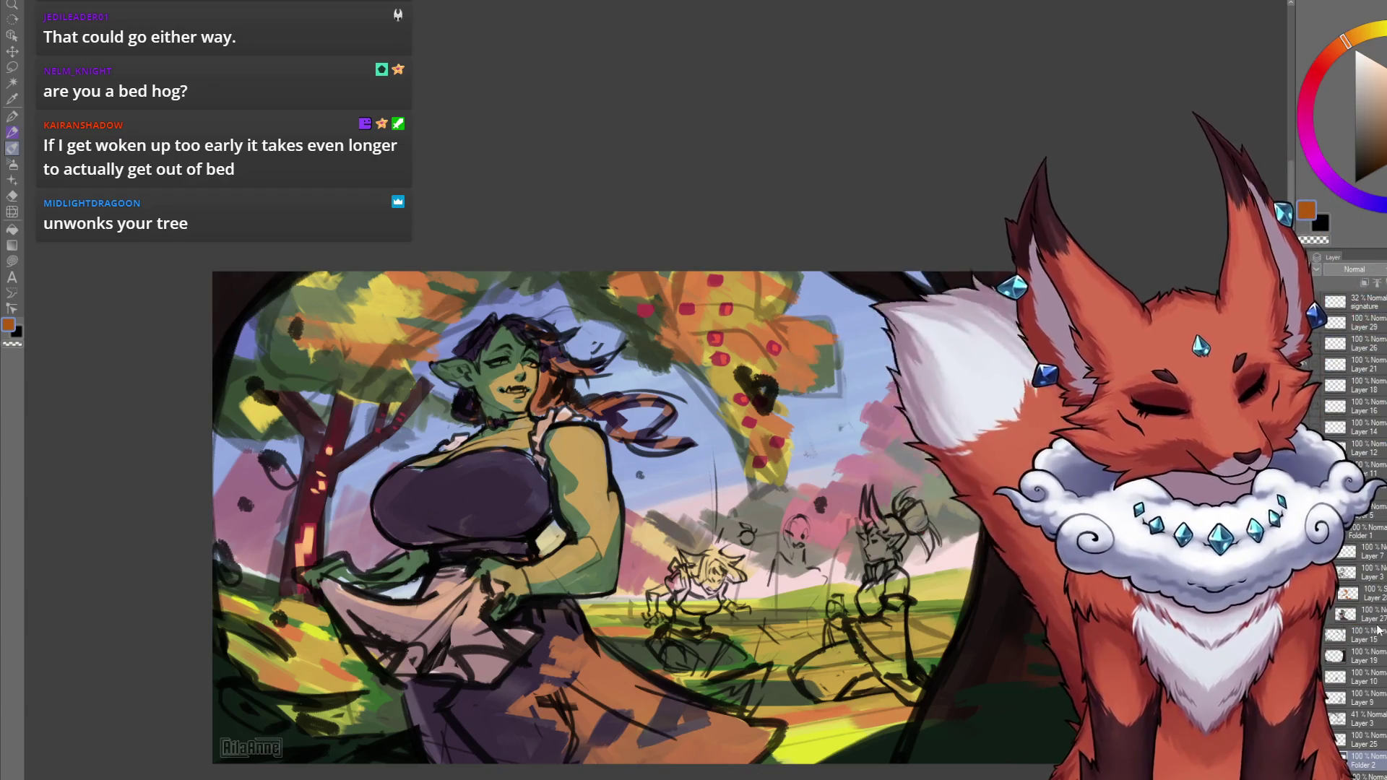
scroll(635, 463, "down", 3)
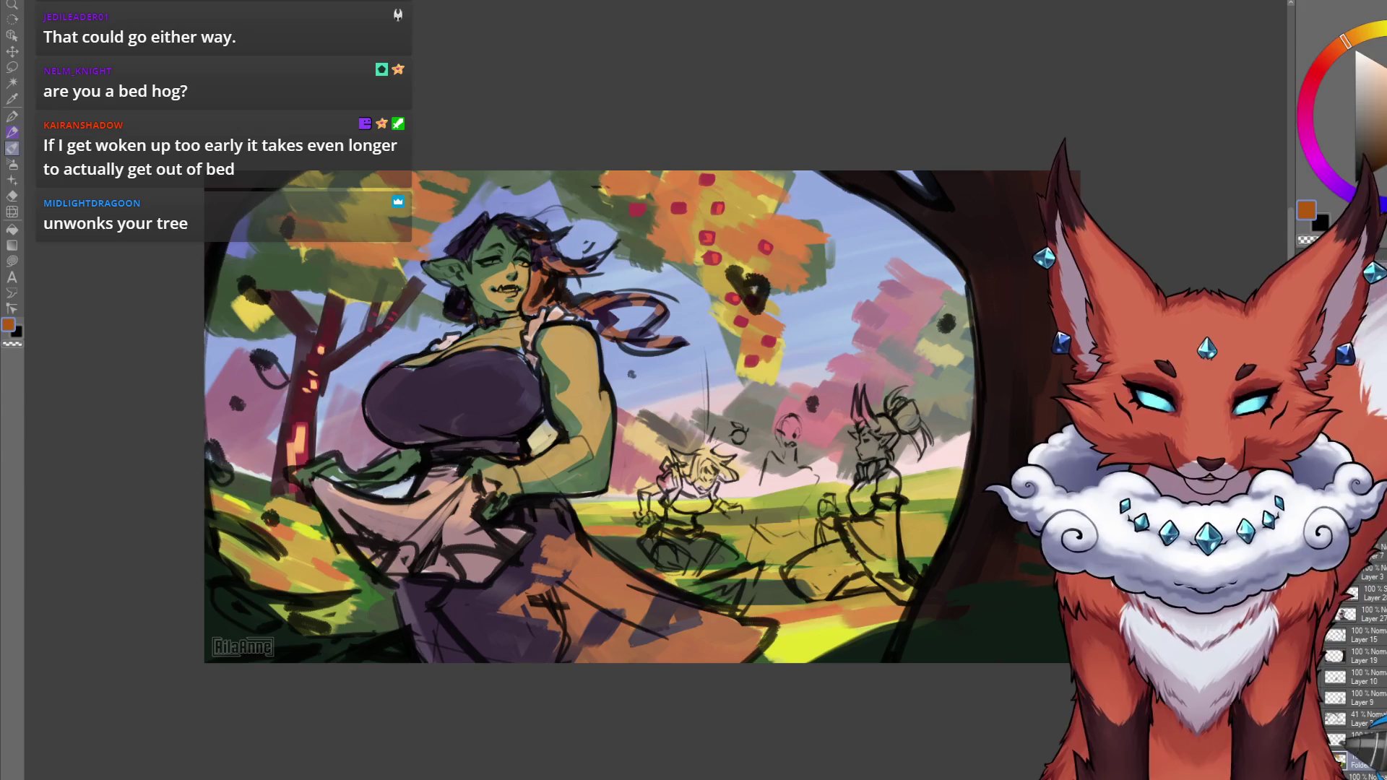
left_click(1362, 722)
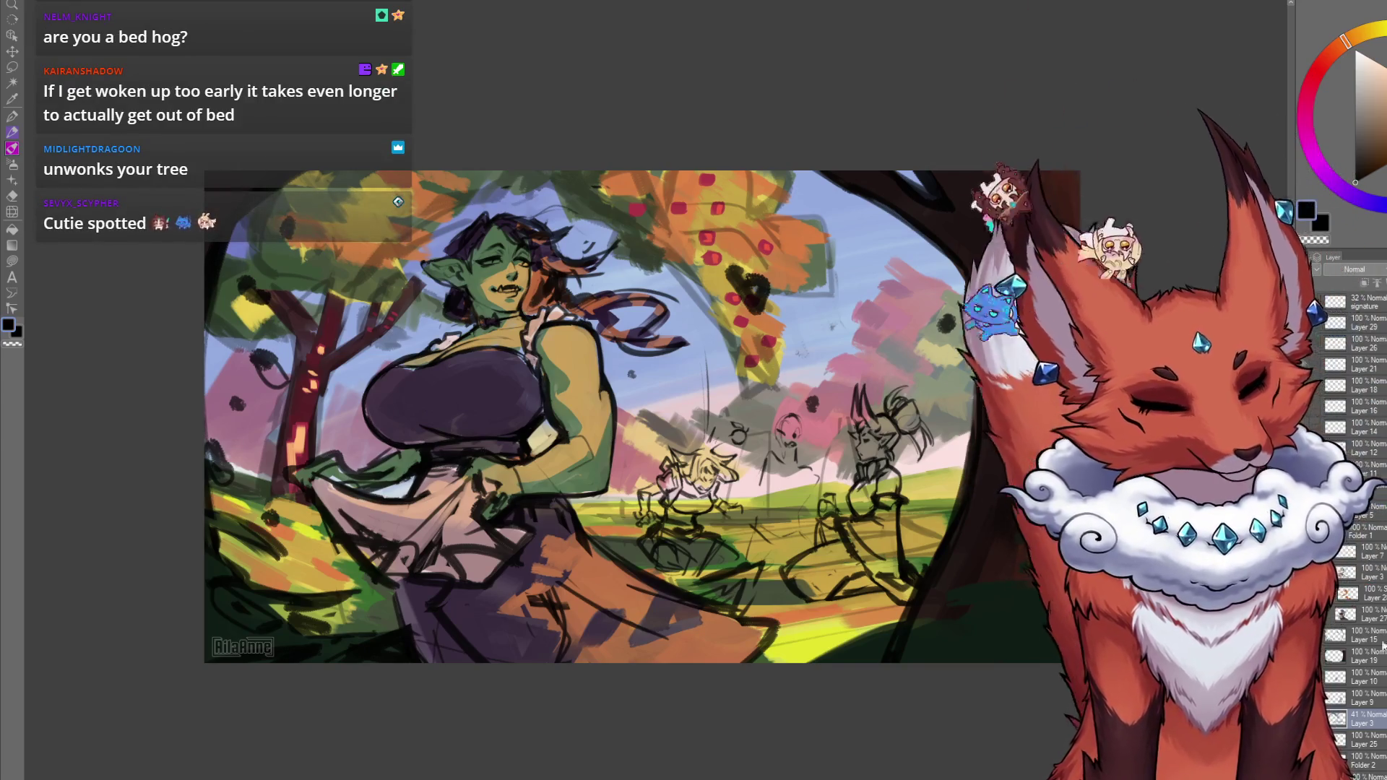
key("ctrl+c")
key("ctrl+v")
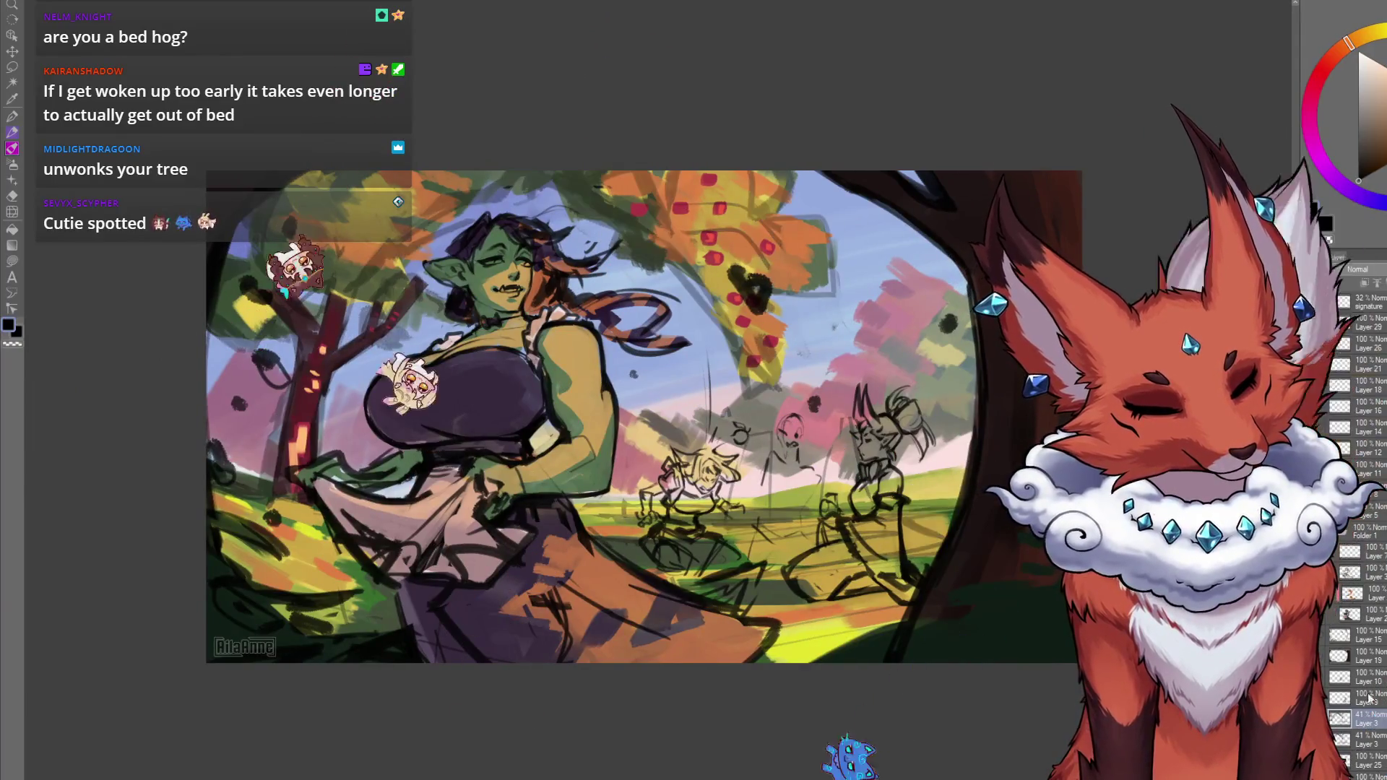
left_click_drag(1336, 269, 1382, 269)
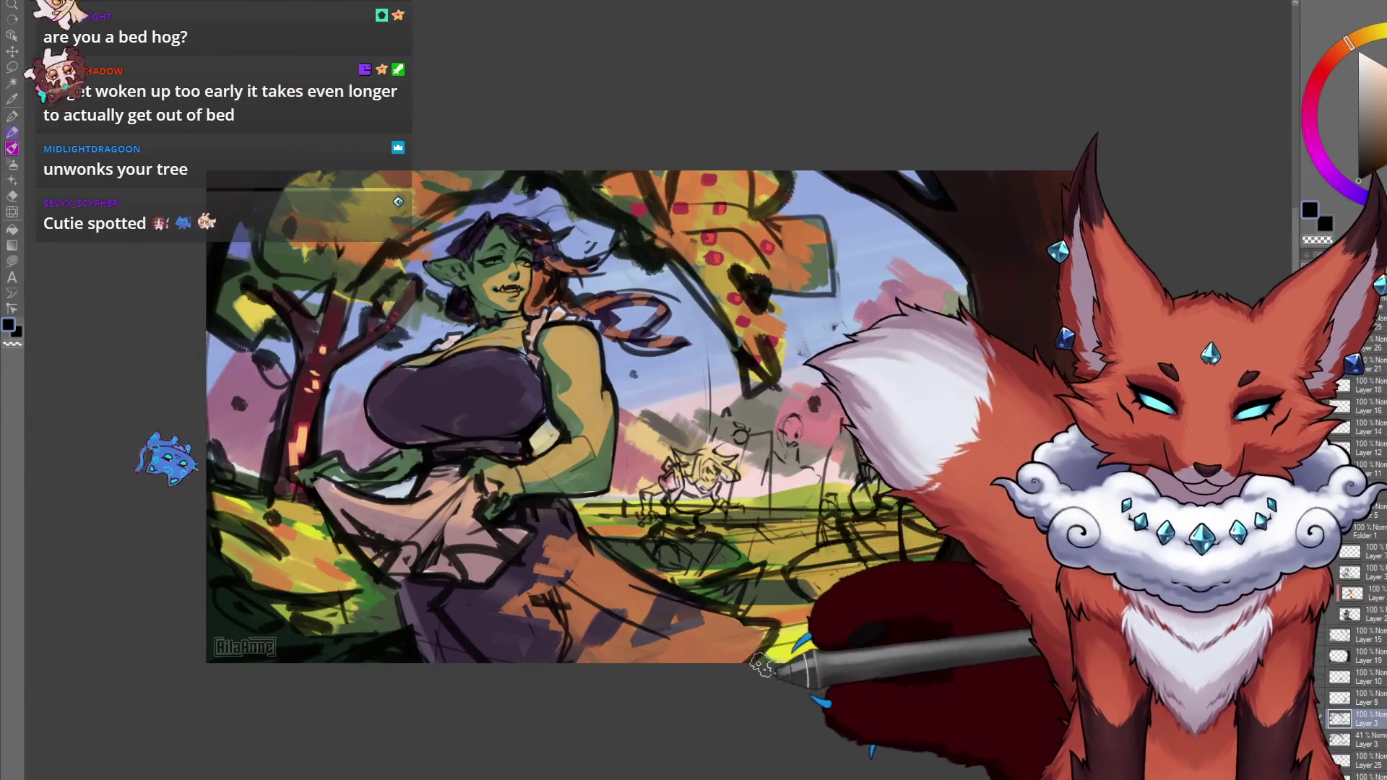
key("m")
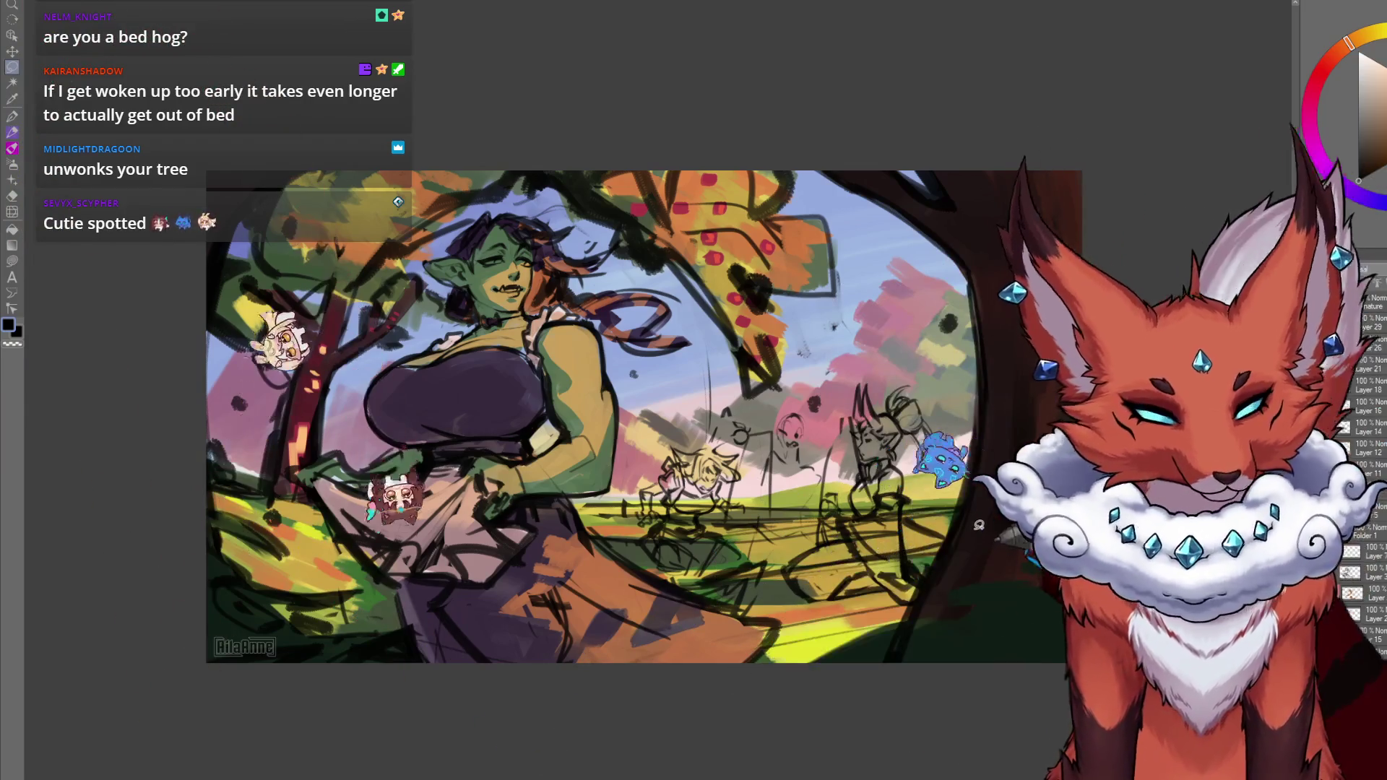
mouse_move(979, 526)
left_mouse_down()
mouse_move(716, 723)
mouse_move(339, 481)
mouse_move(860, 430)
left_mouse_up()
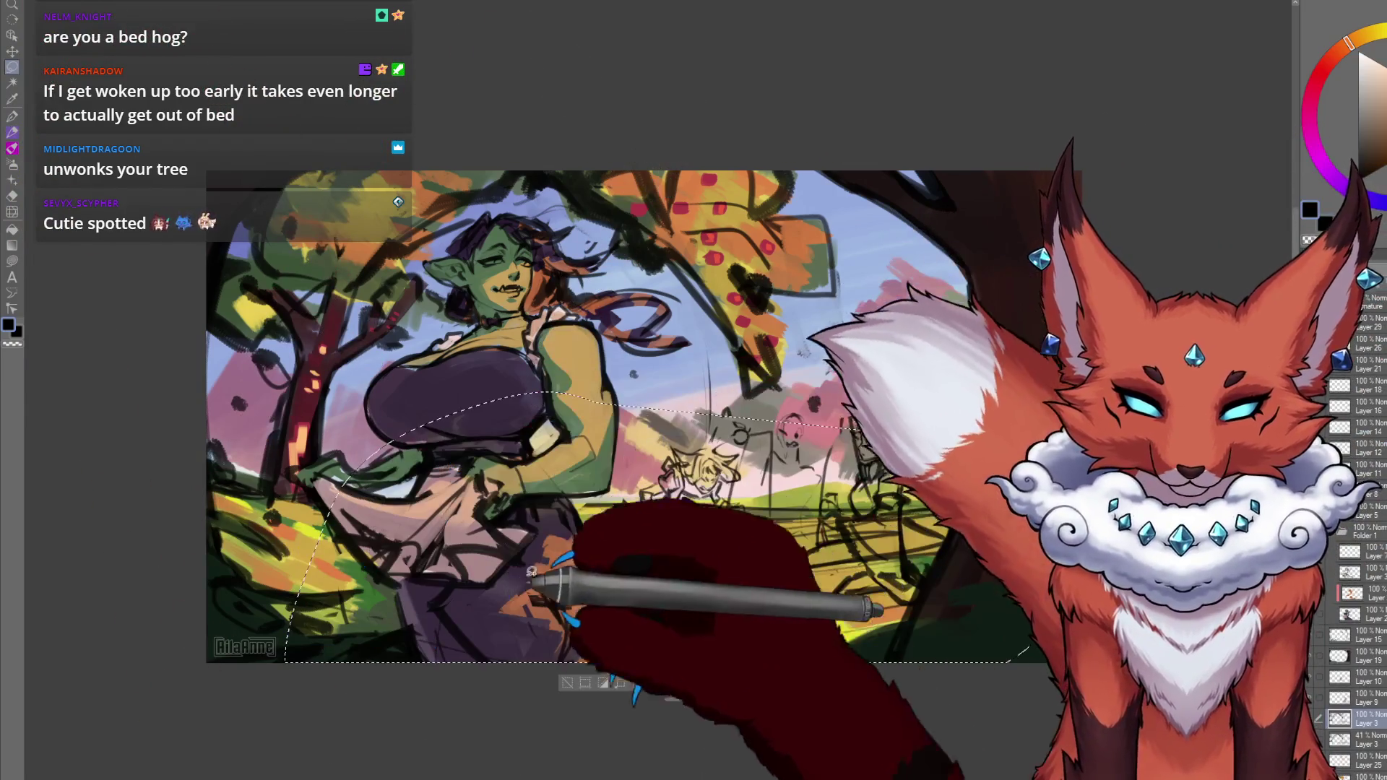
mouse_move(207, 406)
left_mouse_down()
mouse_move(140, 675)
mouse_move(321, 513)
left_mouse_up()
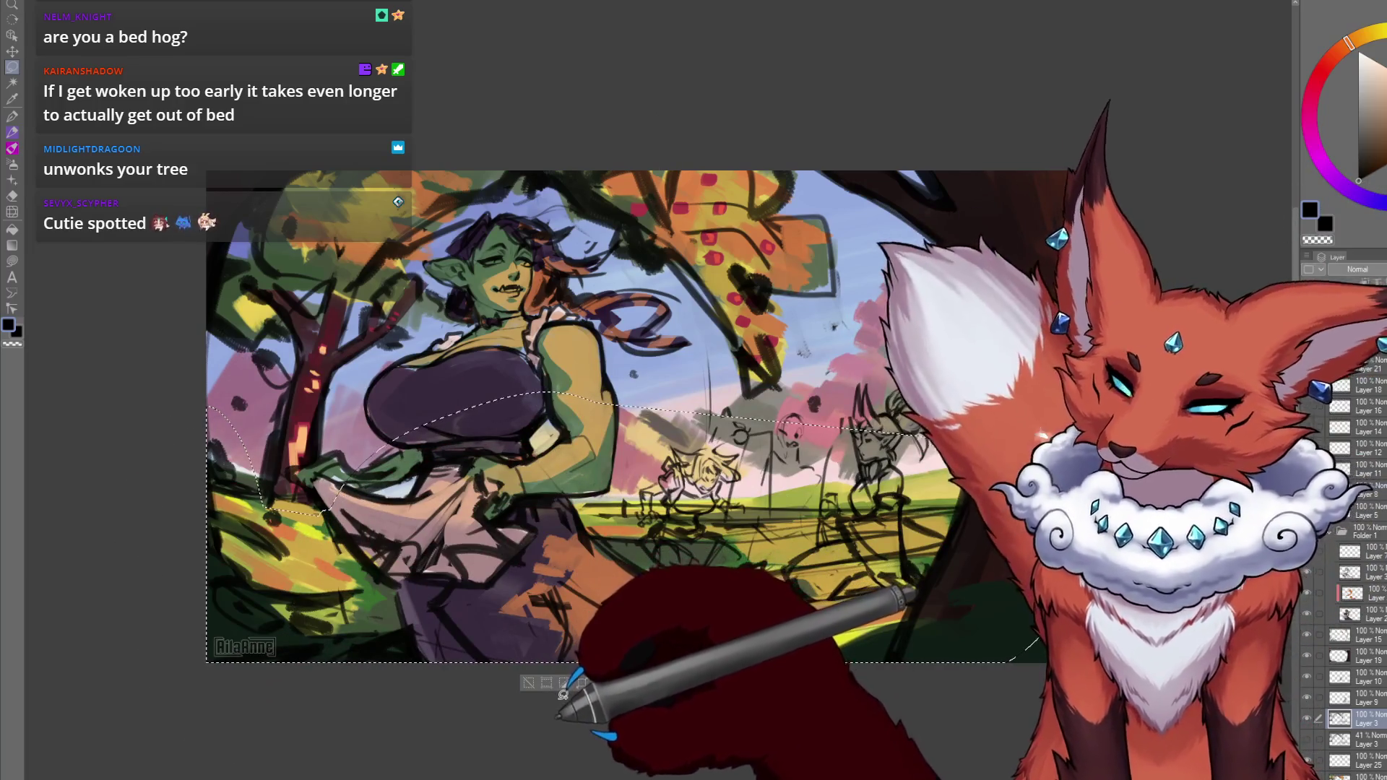
key("ctrl+c")
key("ctrl+v")
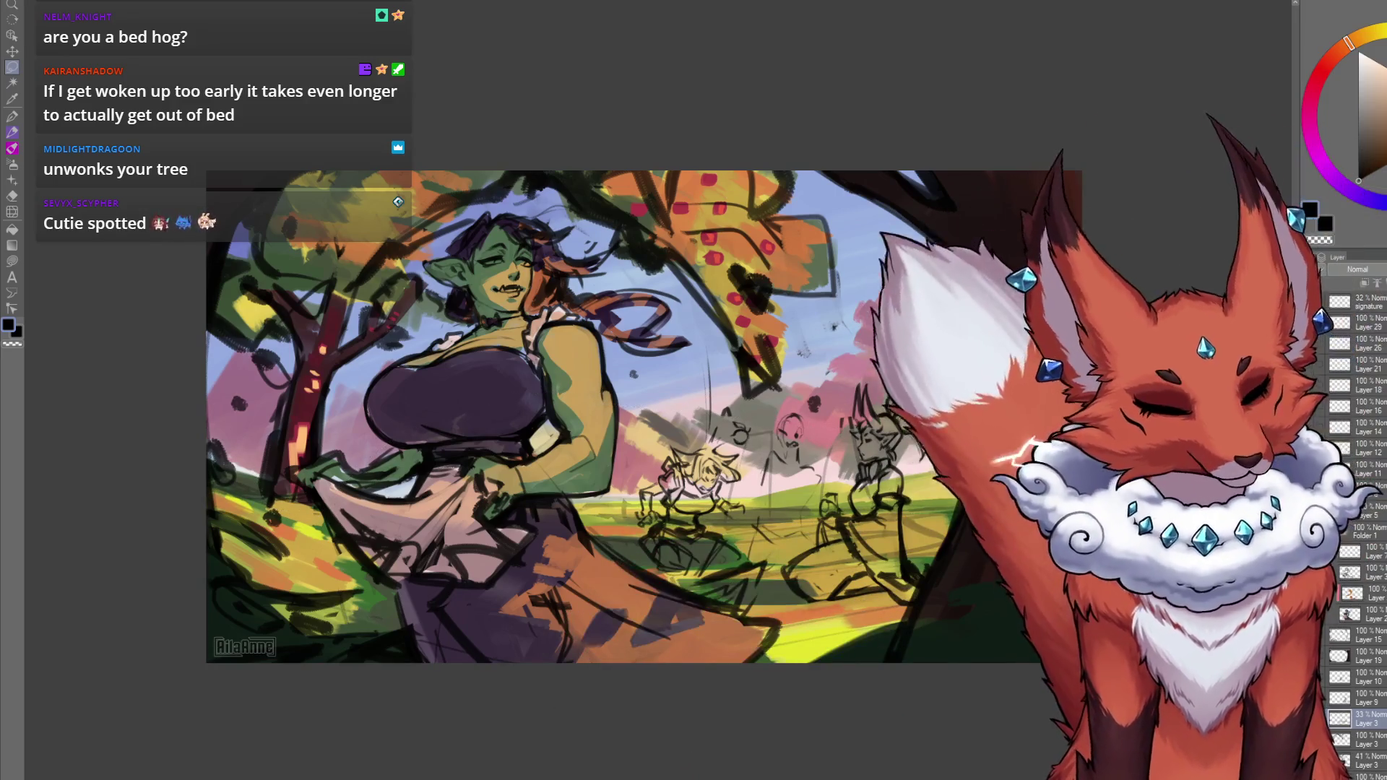
left_click(1362, 701)
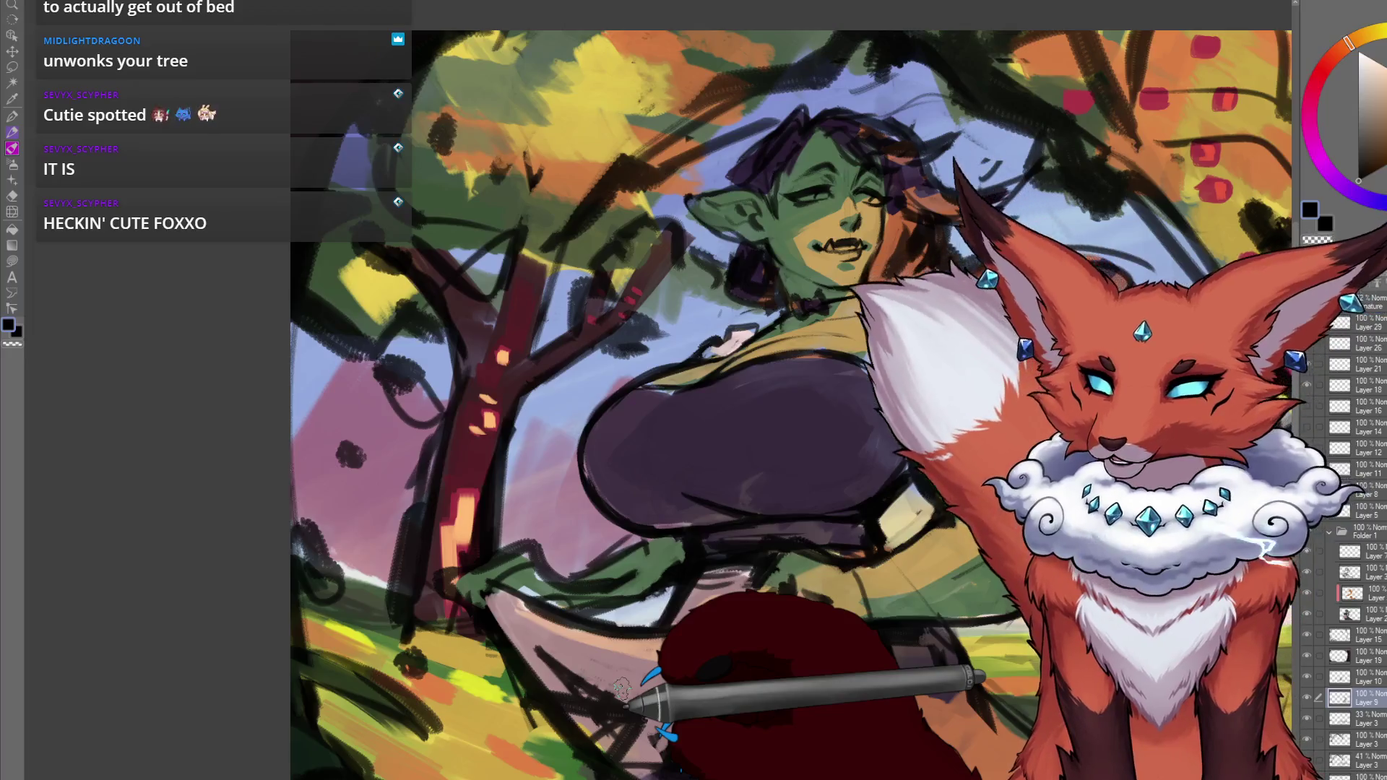
Switch to Layer 3 and compare the tree with and without the dark branch strokes, keeping them.
mouse_move(621, 687)
left_mouse_down()
mouse_move(588, 309)
mouse_move(573, 433)
mouse_move(635, 402)
mouse_move(632, 459)
left_mouse_up()
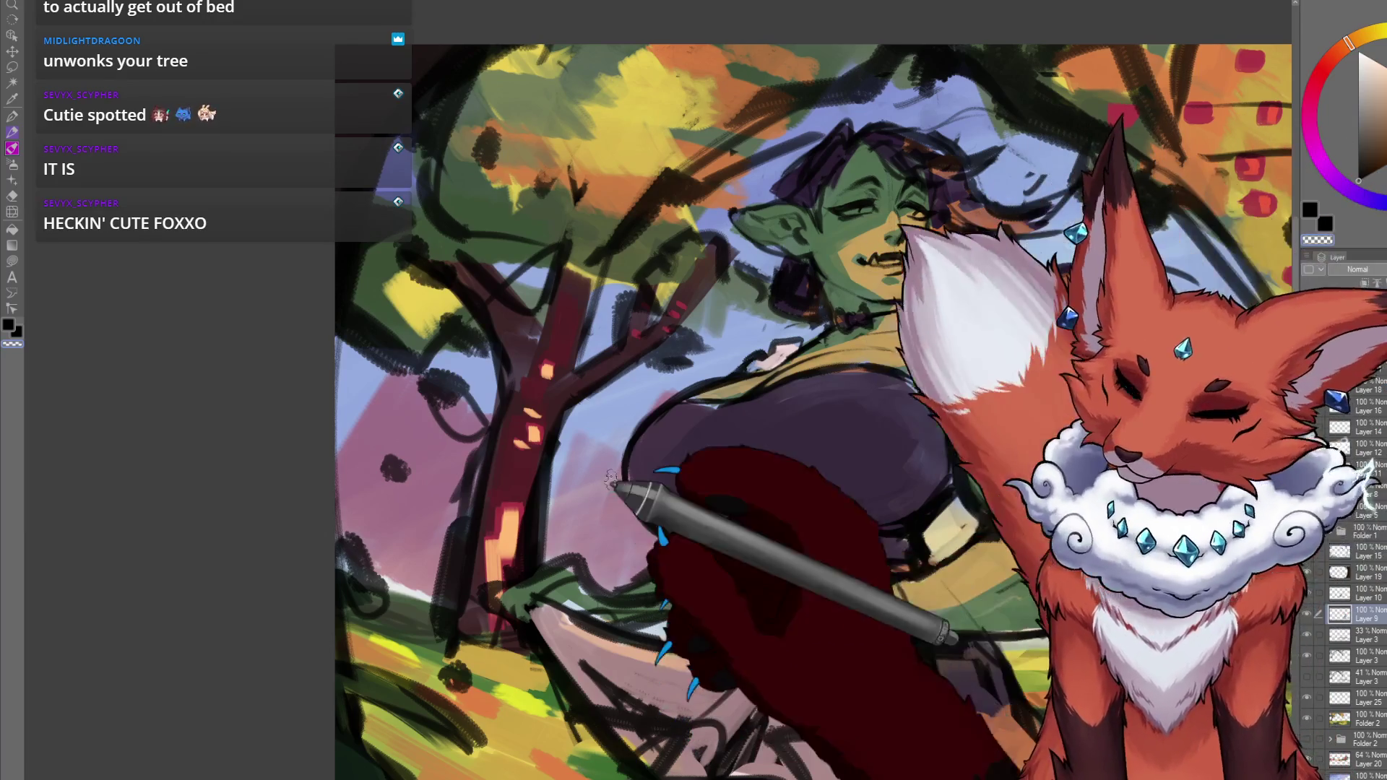
left_click(666, 381, "ctrl+shift")
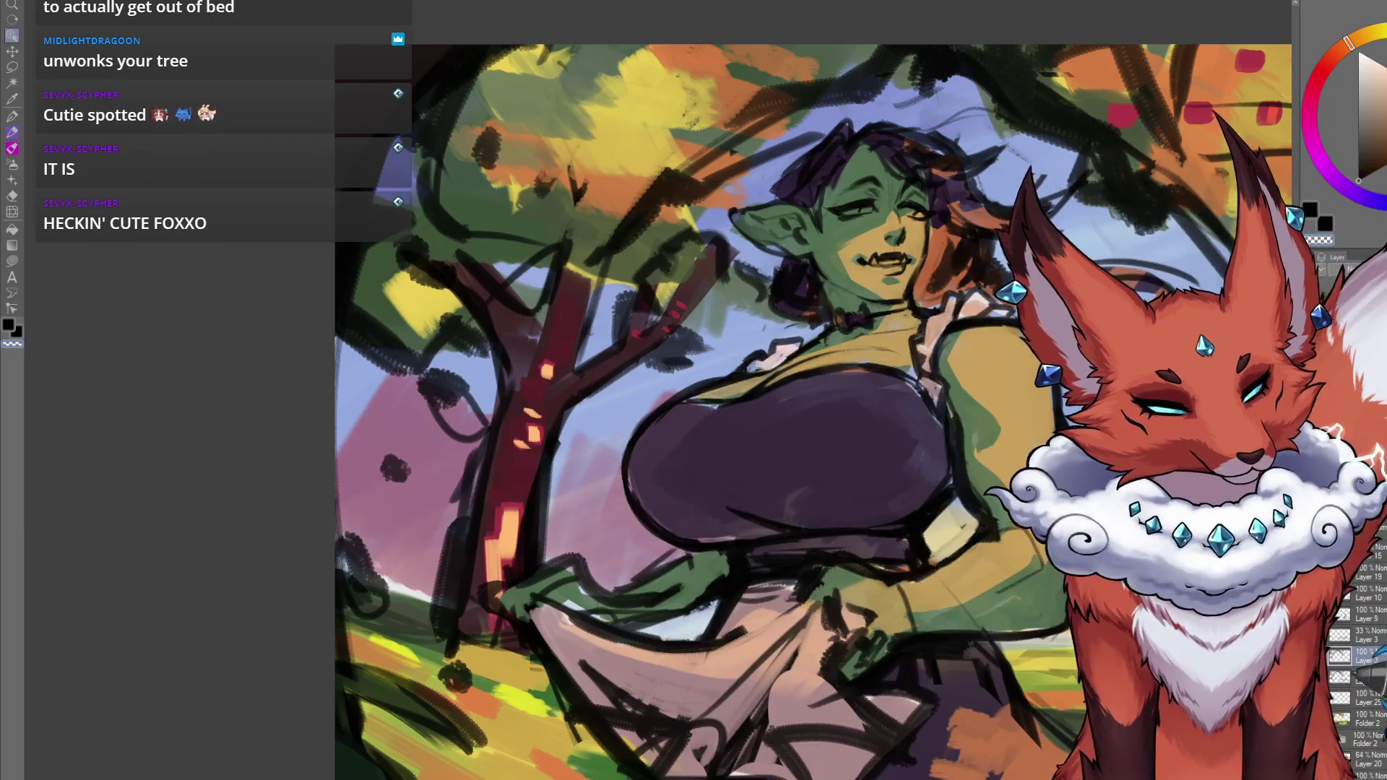
key("Delete")
key("ctrl+z")
key("ctrl+y")
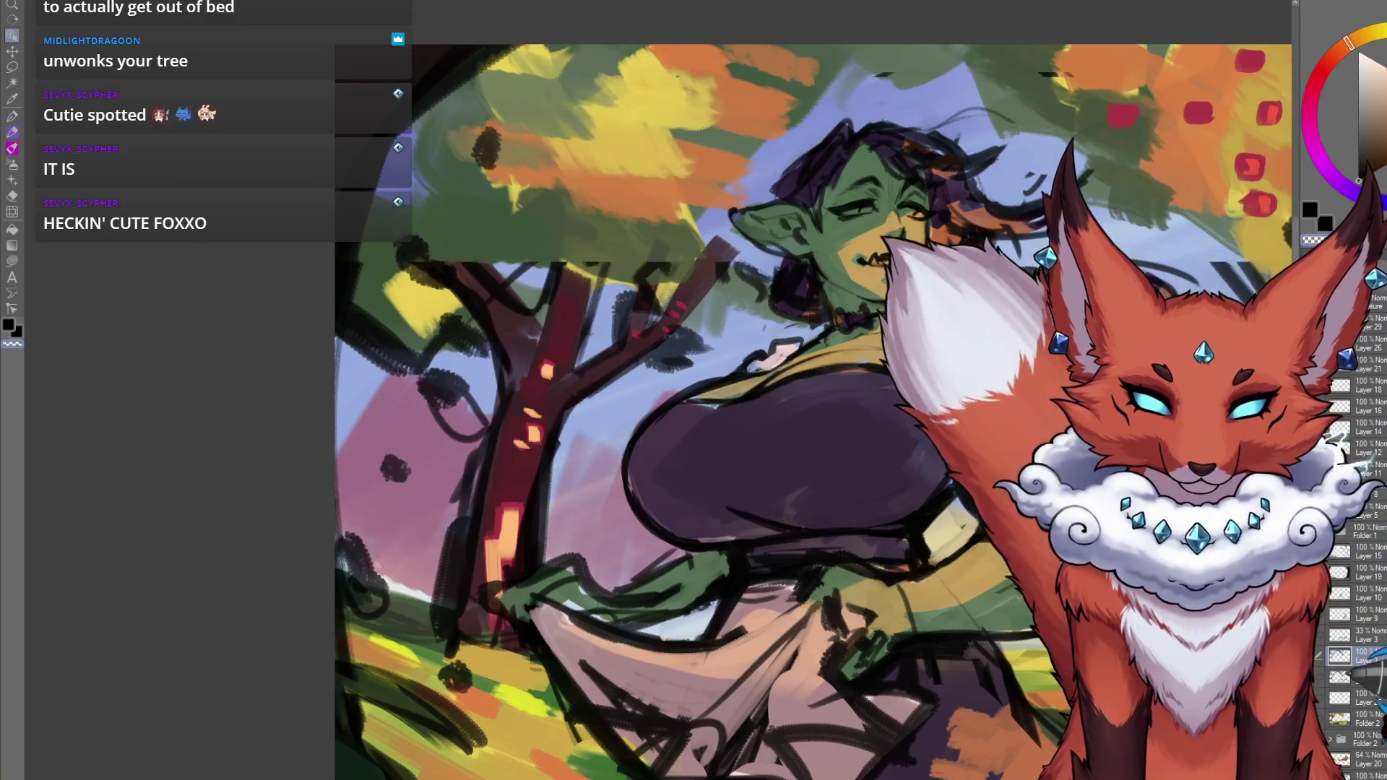
key("ctrl+z")
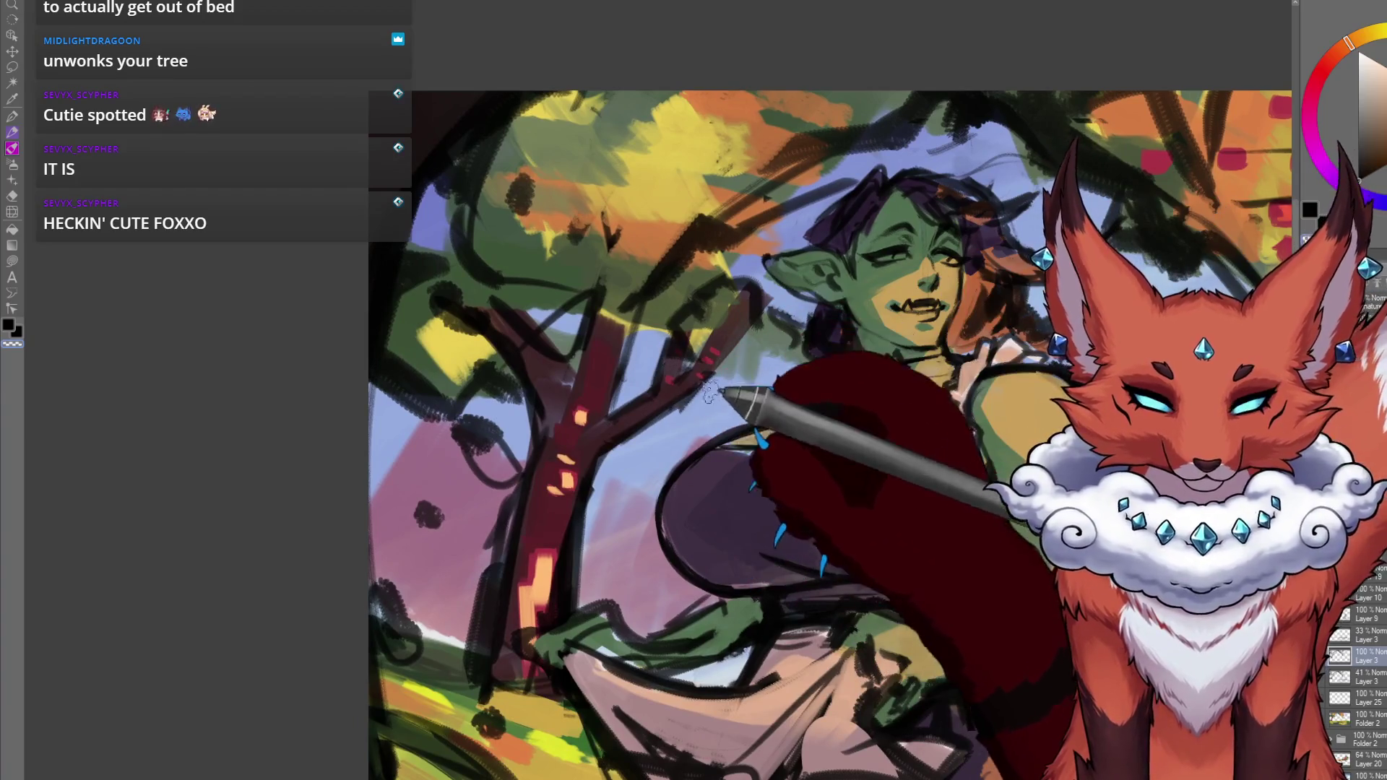
Pan and zoom around the tree's upper branches and trunk to review the branch strokes.
left_click_drag(700, 408, 792, 306)
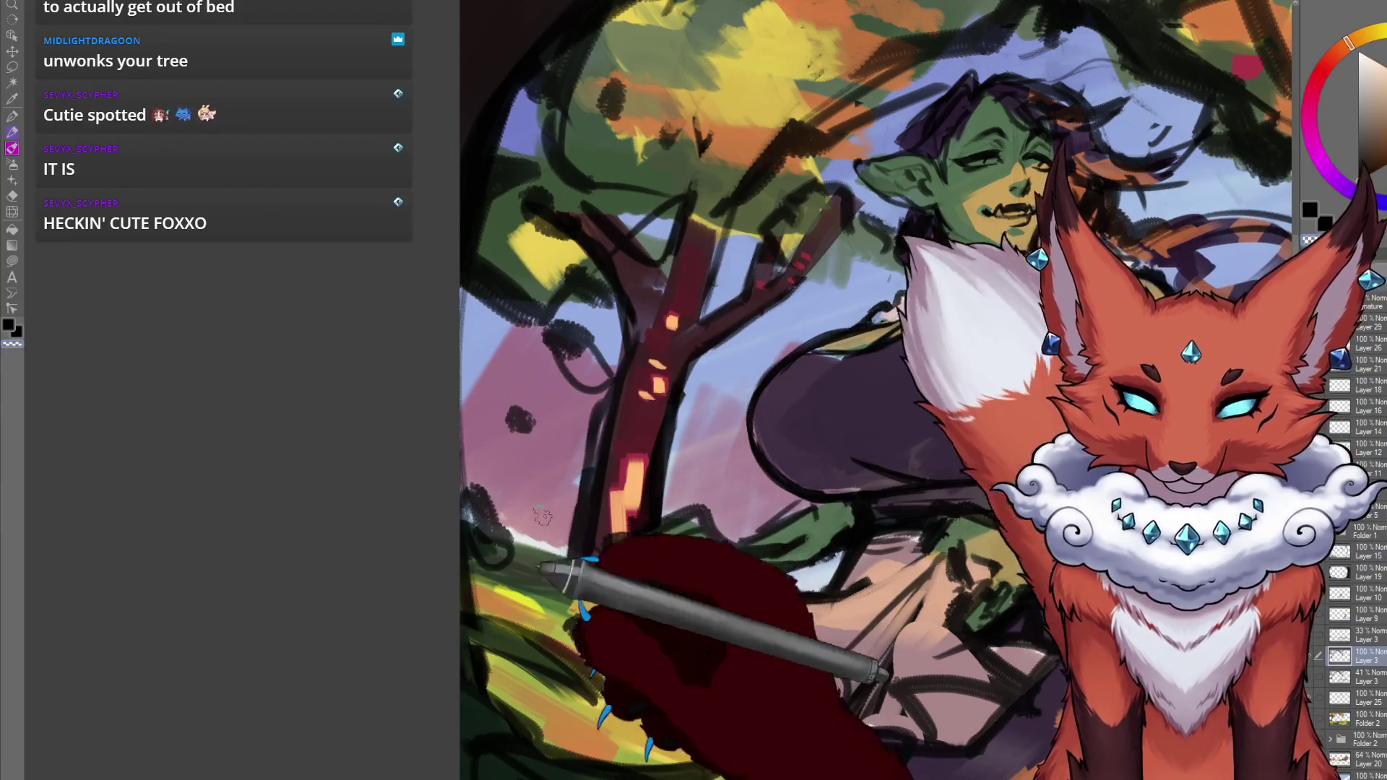
left_click_drag(600, 348, 604, 410)
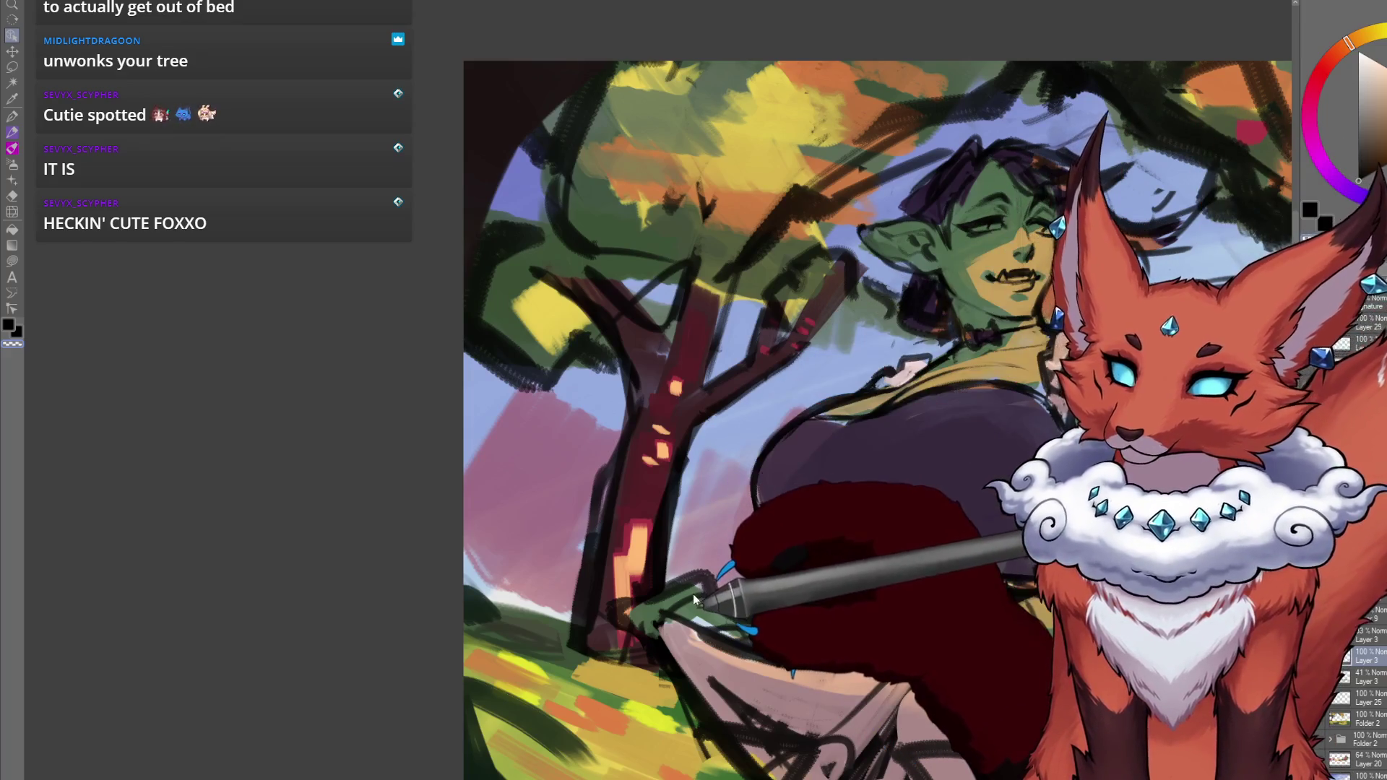
mouse_move(692, 589)
left_mouse_down()
mouse_move(716, 547)
mouse_move(635, 533)
mouse_move(718, 595)
mouse_move(619, 563)
mouse_move(625, 499)
mouse_move(733, 487)
left_mouse_up()
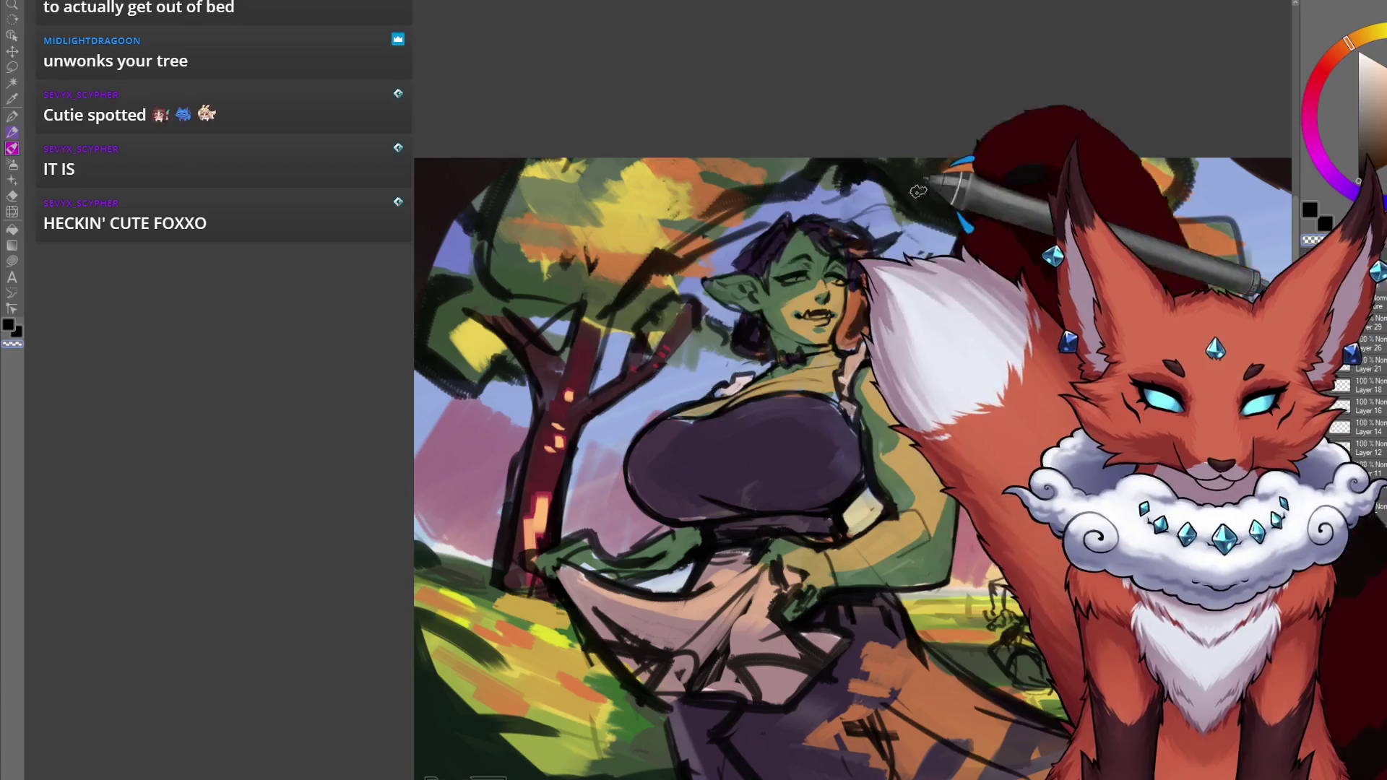
mouse_move(1012, 509)
left_mouse_down()
mouse_move(923, 489)
mouse_move(917, 462)
mouse_move(867, 452)
mouse_move(903, 464)
mouse_move(814, 403)
left_mouse_up()
left_click_drag(806, 354, 780, 370)
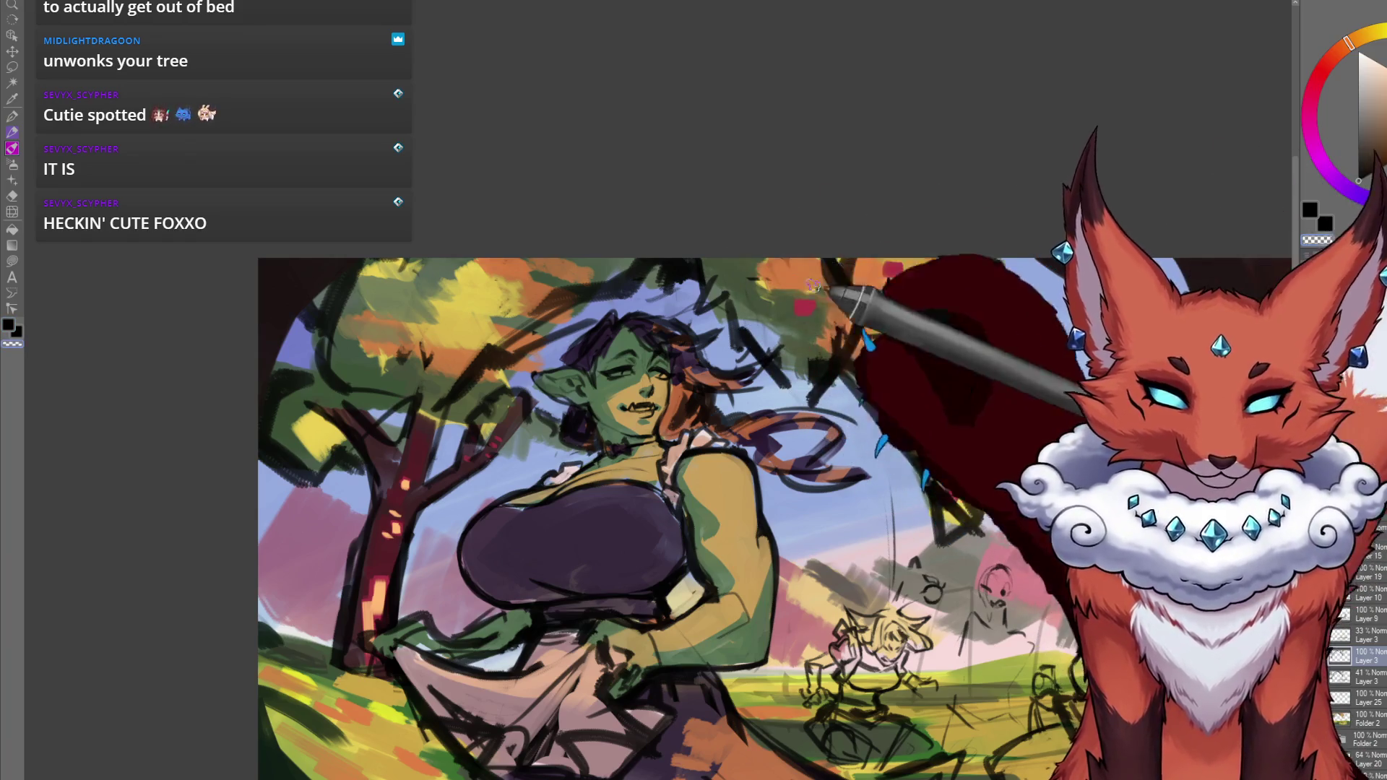
mouse_move(768, 273)
left_mouse_down()
mouse_move(875, 309)
mouse_move(899, 252)
left_mouse_up()
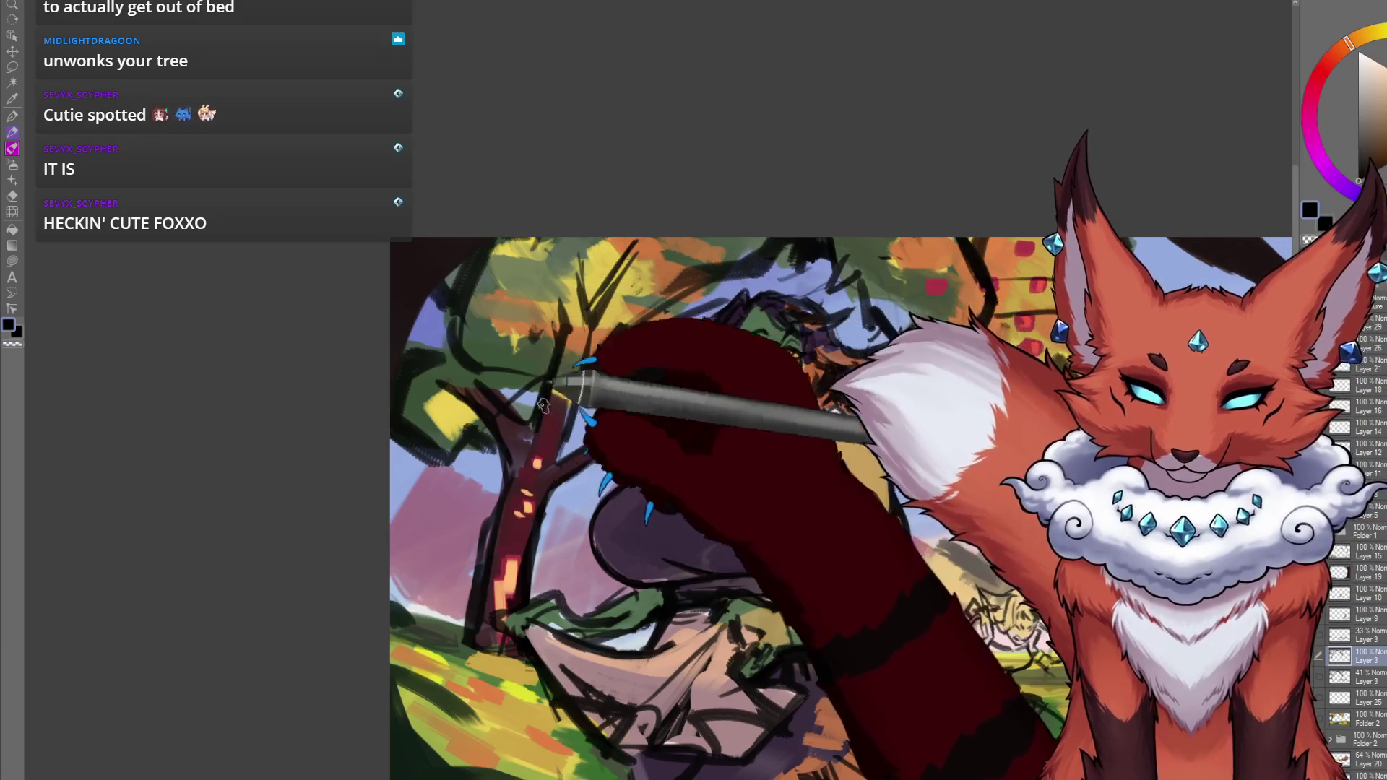
left_click_drag(627, 455, 643, 443)
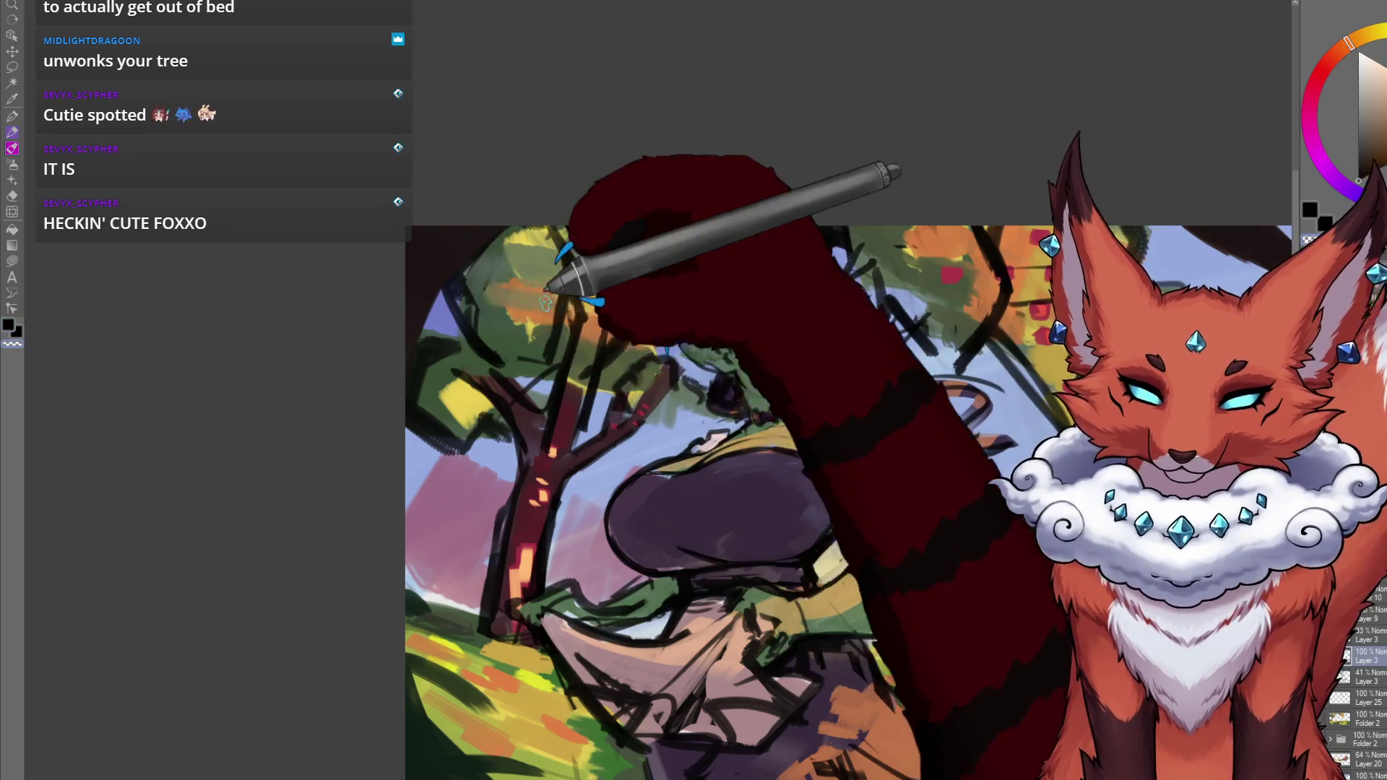
left_click_drag(561, 284, 554, 359)
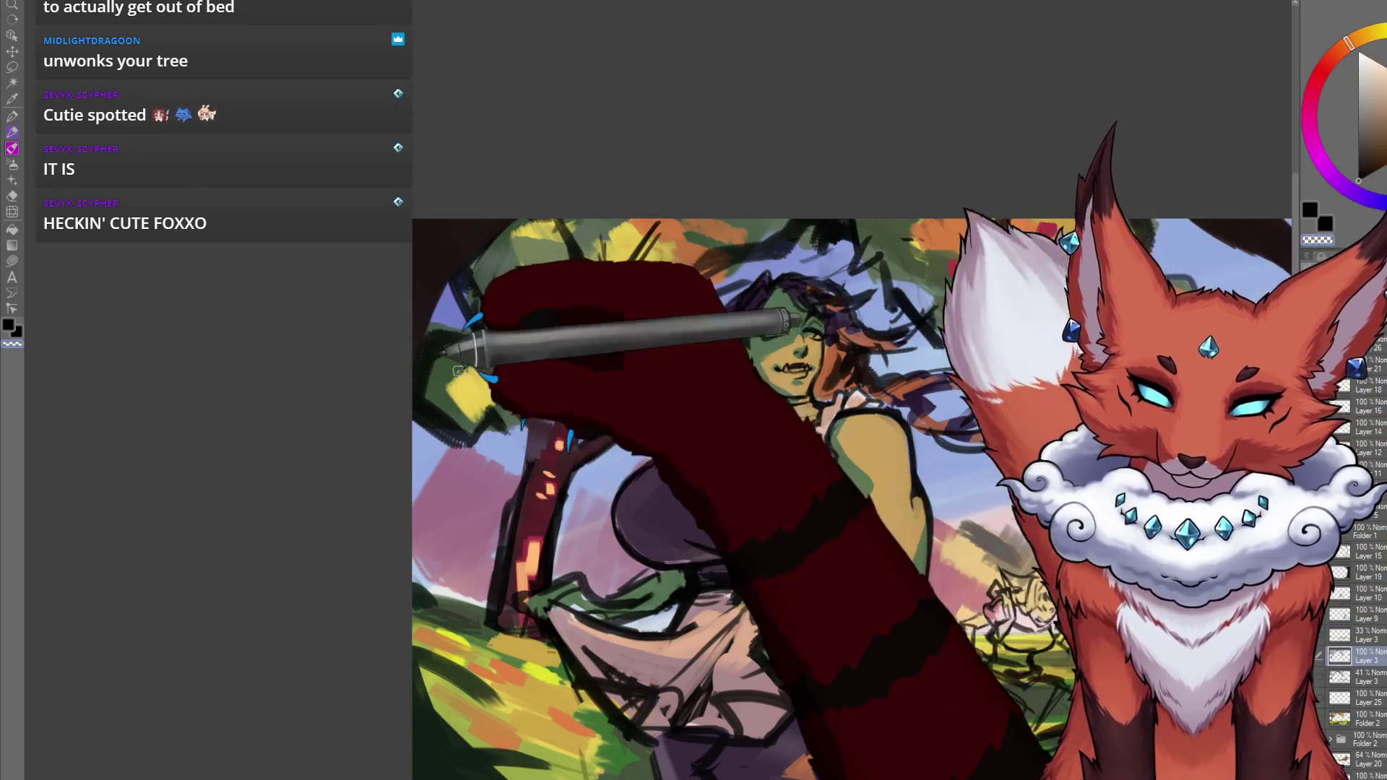
left_click_drag(556, 397, 584, 388)
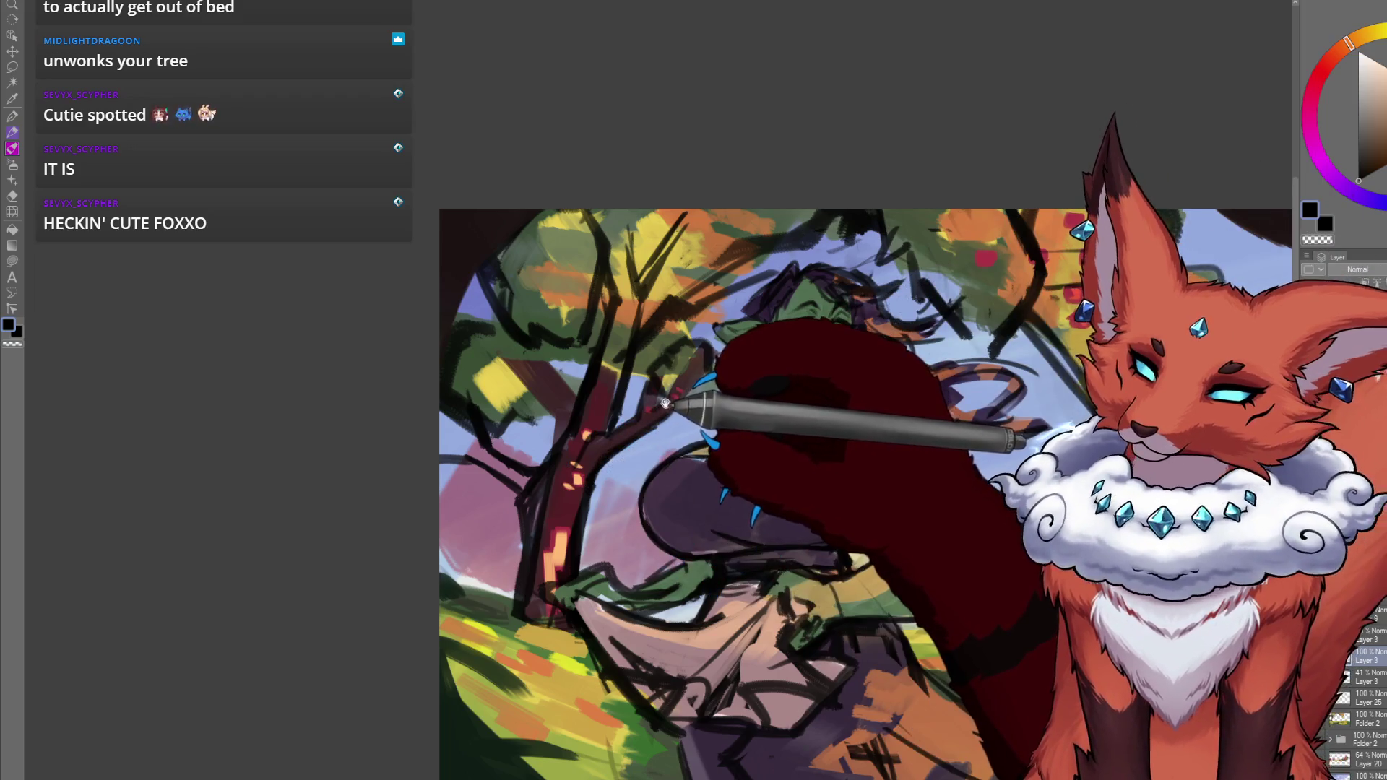
scroll(665, 402, "right", 1)
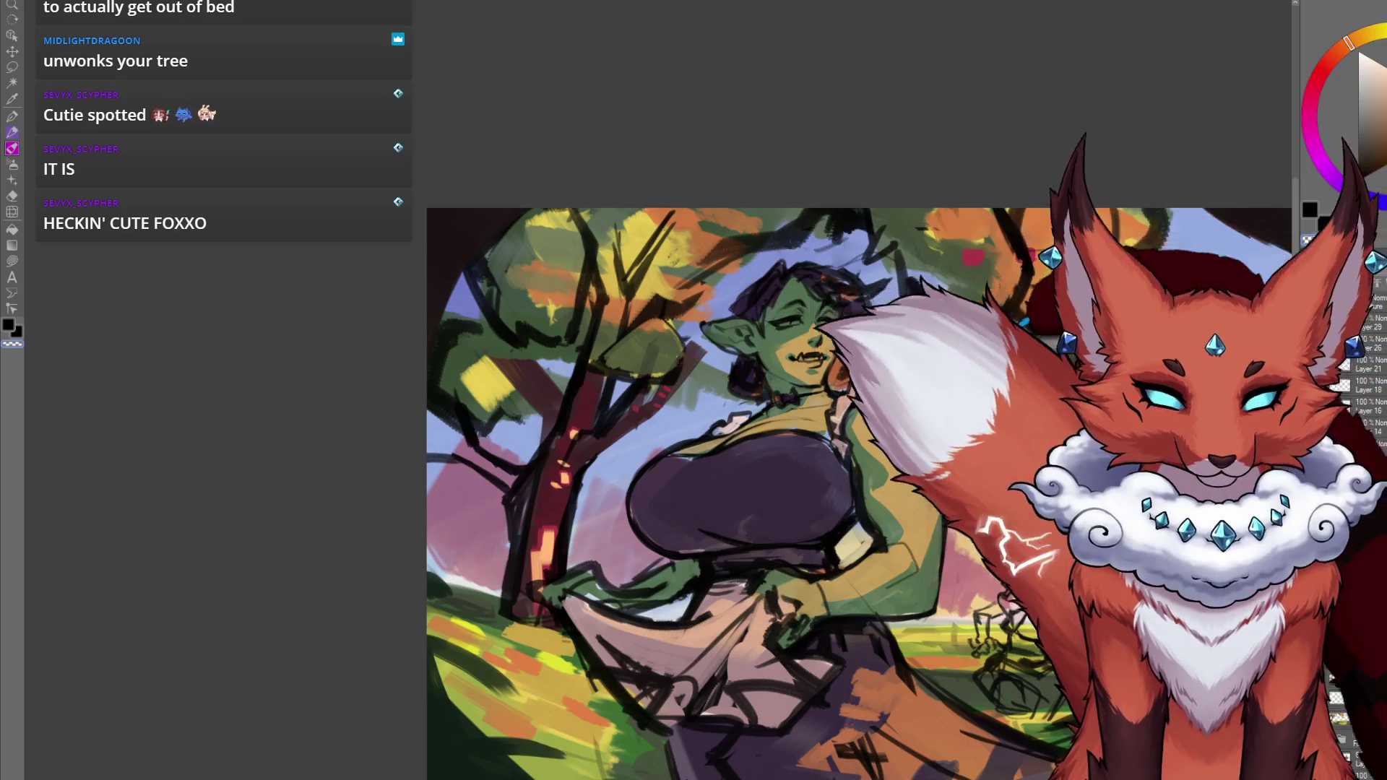
scroll(809, 499, "up", 1)
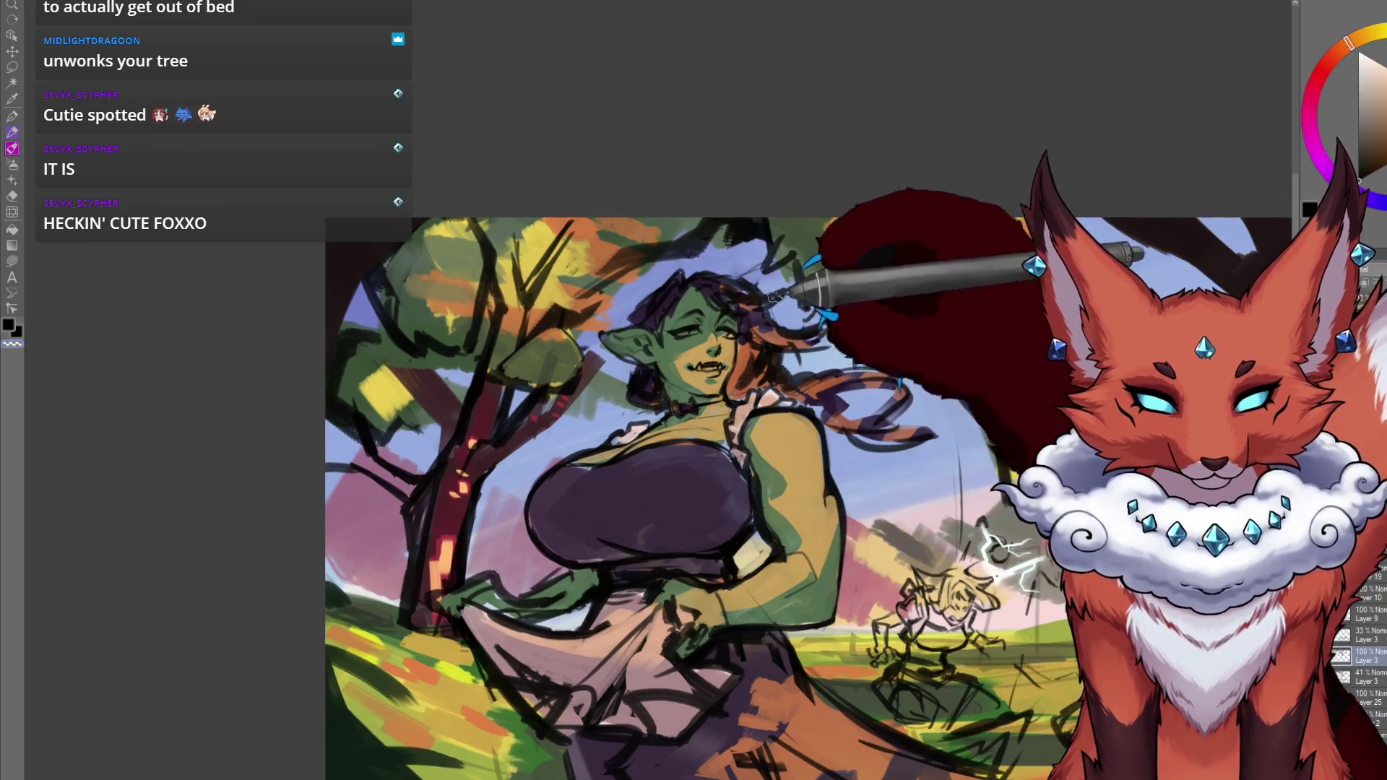
left_click_drag(814, 234, 787, 240)
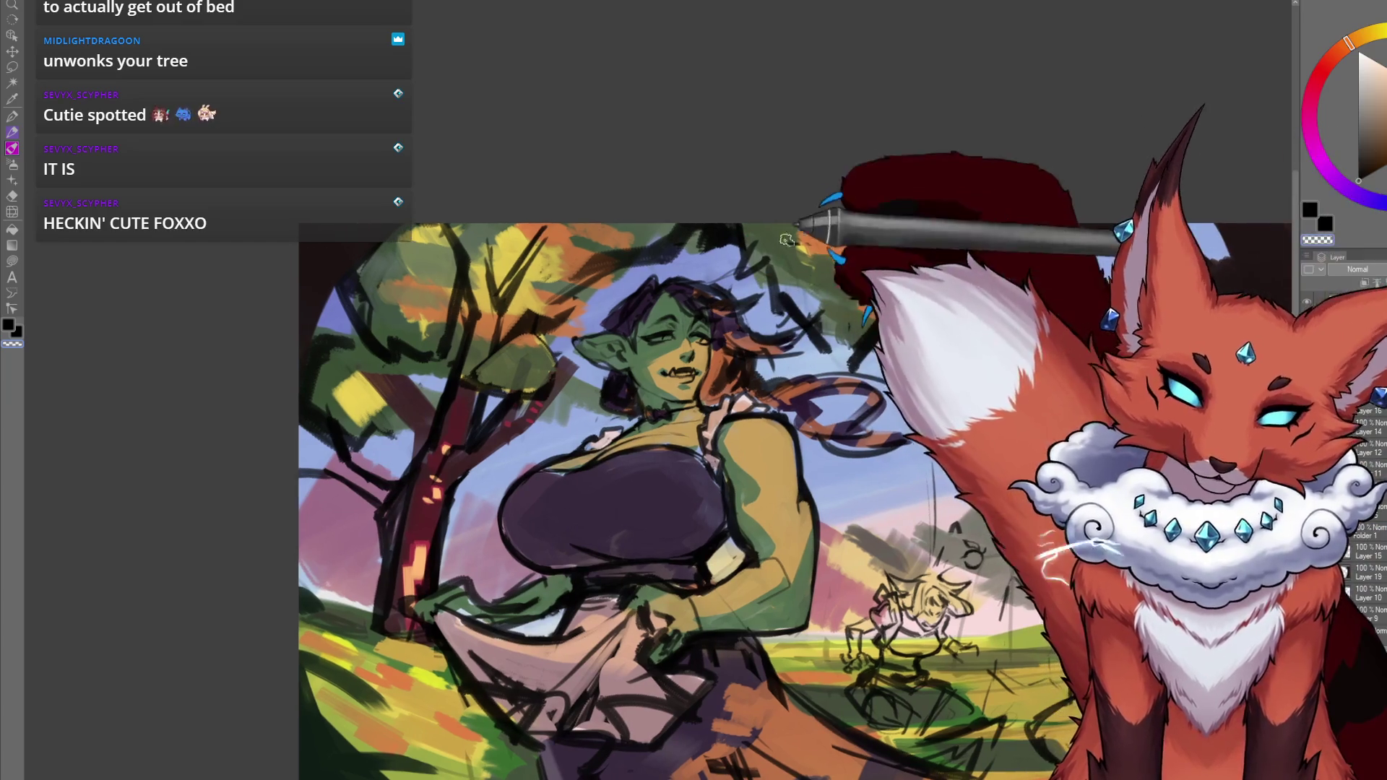
scroll(730, 405, "up", 5)
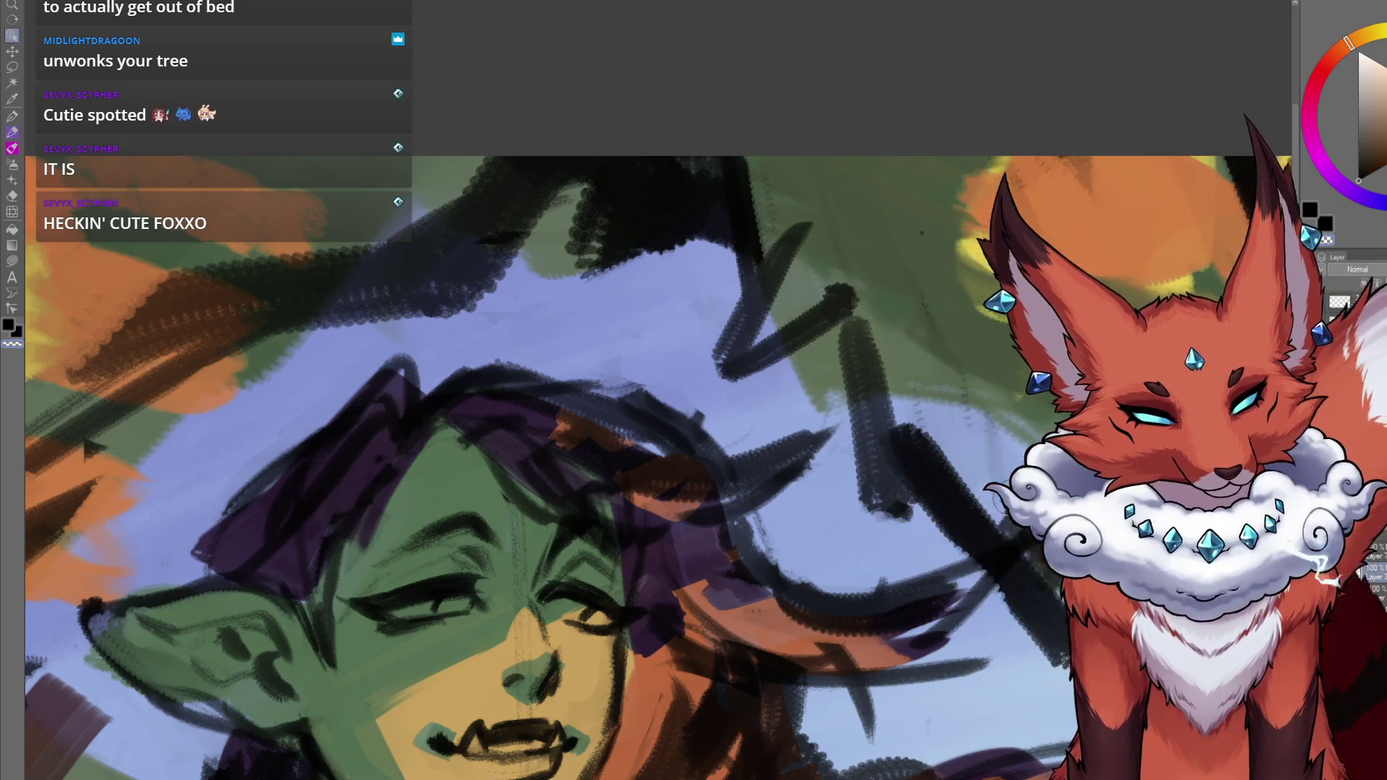
Reframe the view on the orc woman and collapse Folder 1 in the Layer panel.
left_click_drag(859, 370, 849, 340)
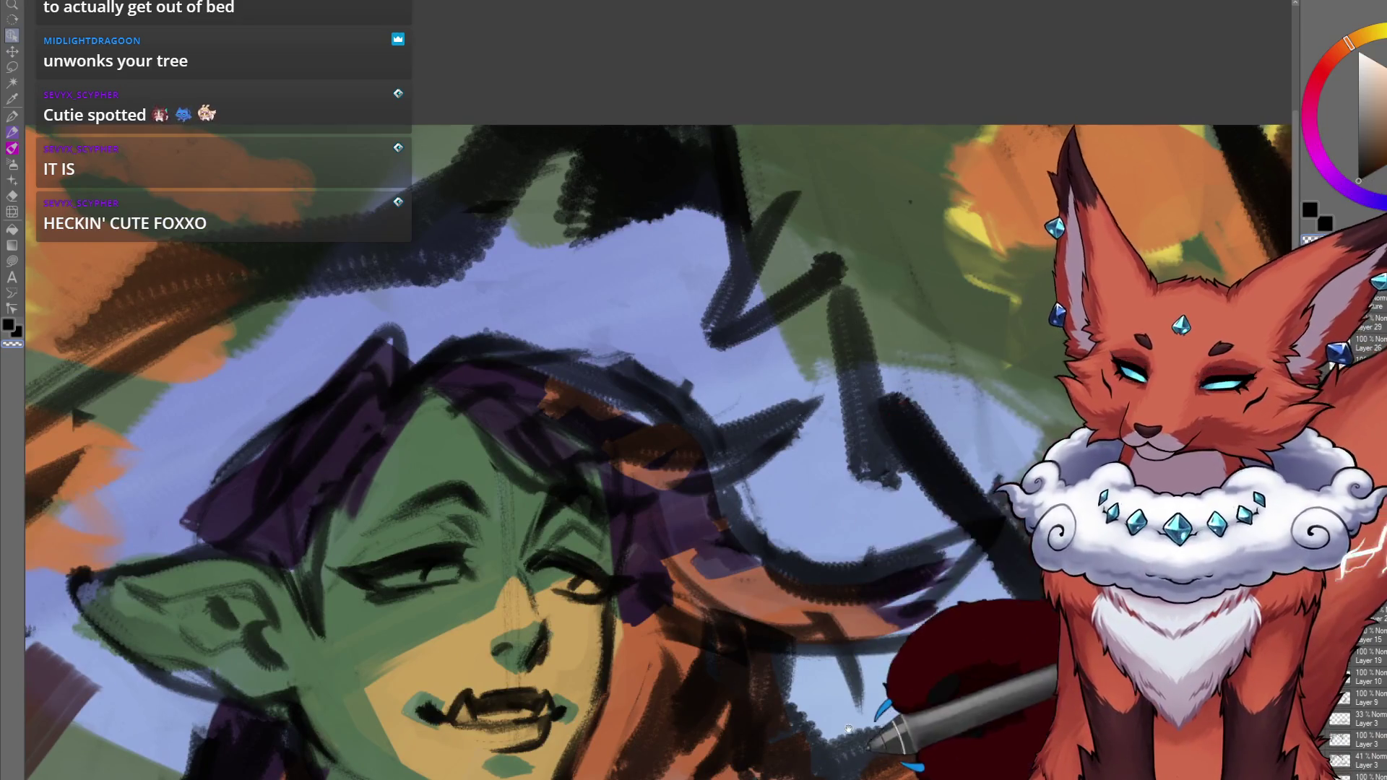
scroll(849, 341, "down", 3)
left_click_drag(827, 602, 817, 568)
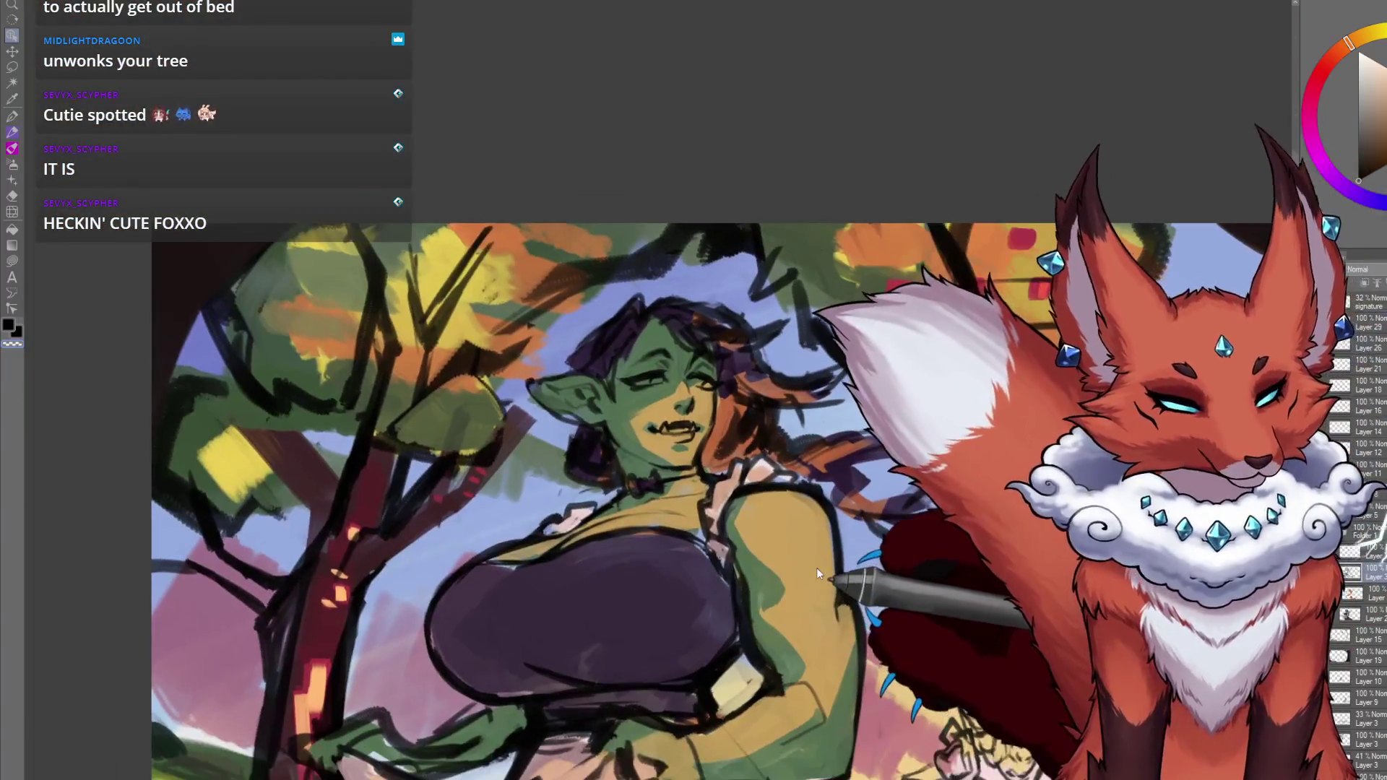
left_click(1358, 538)
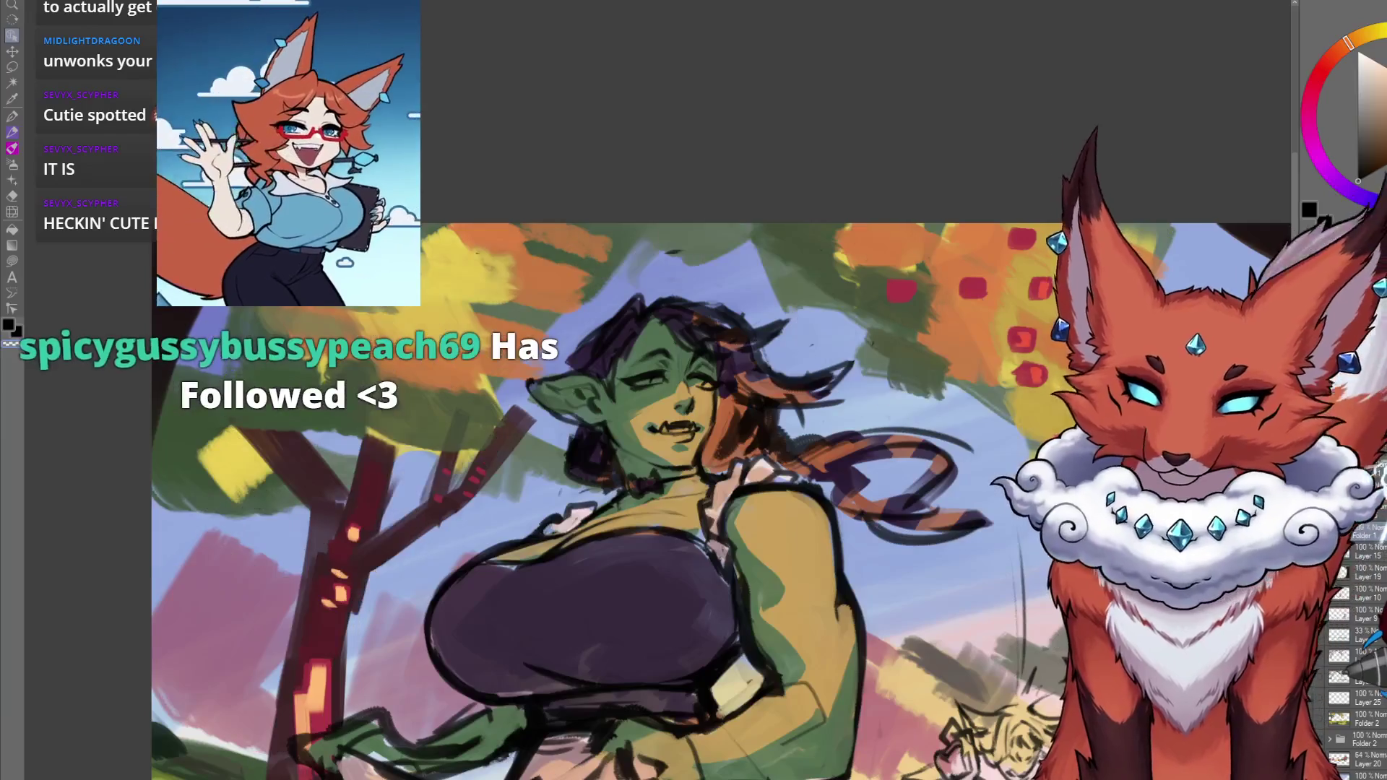
scroll(932, 522, "down", 4)
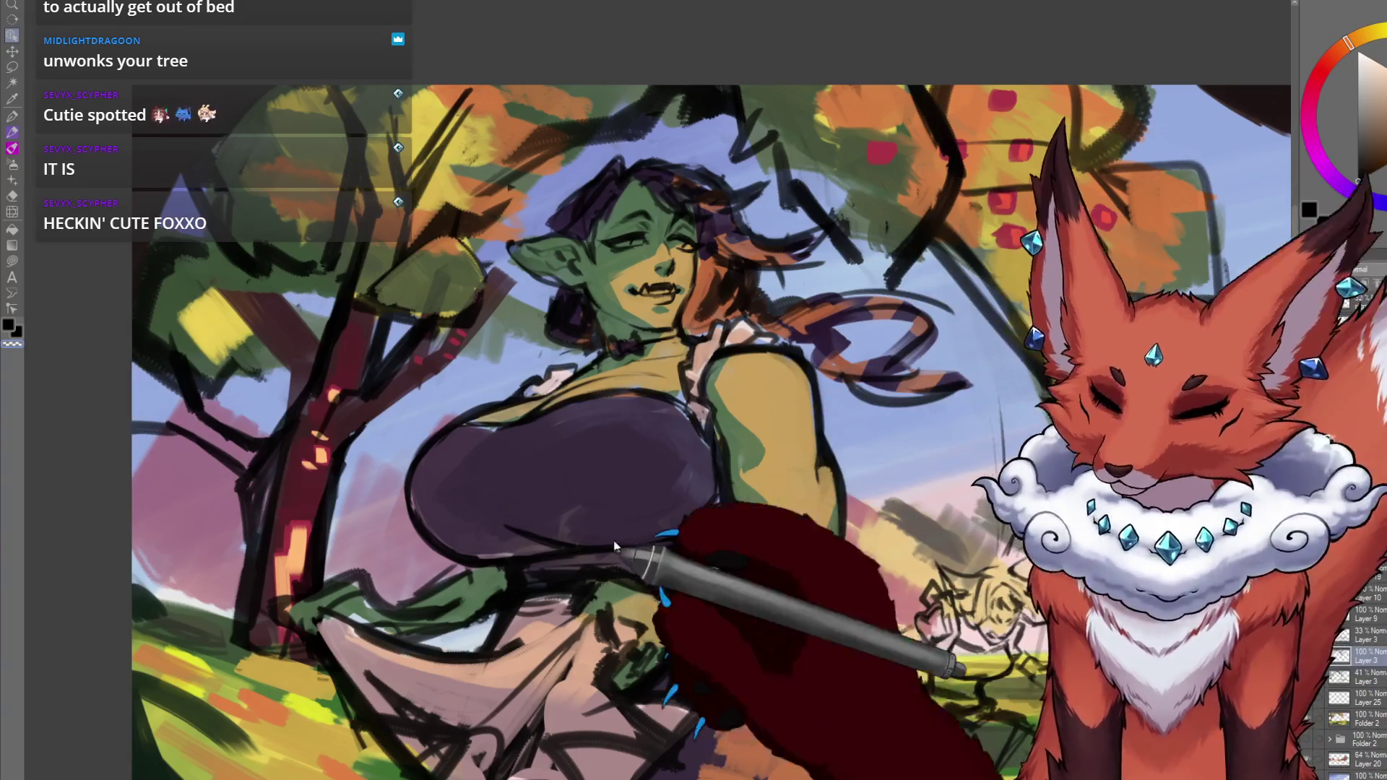
scroll(635, 532, "up", 1)
scroll(636, 533, "down", 4)
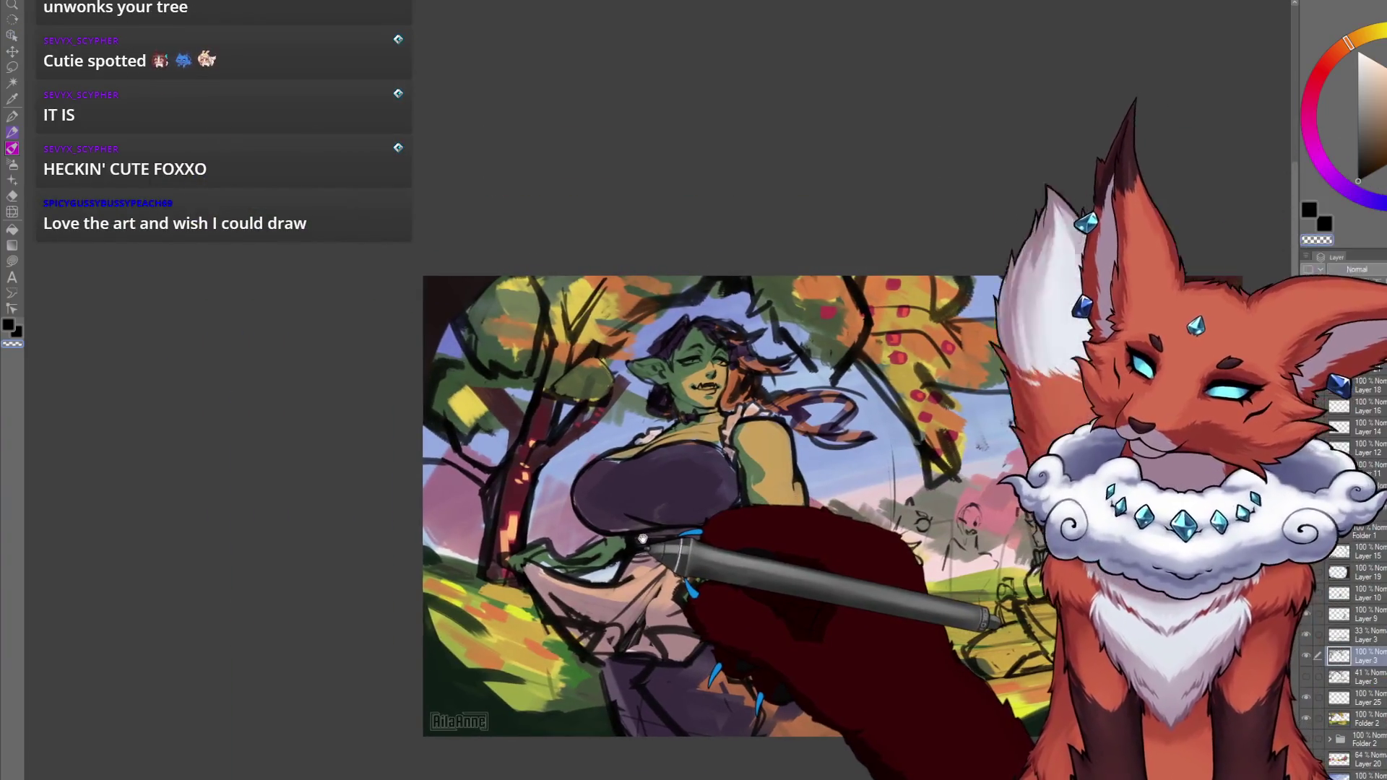
scroll(656, 551, "up", 4)
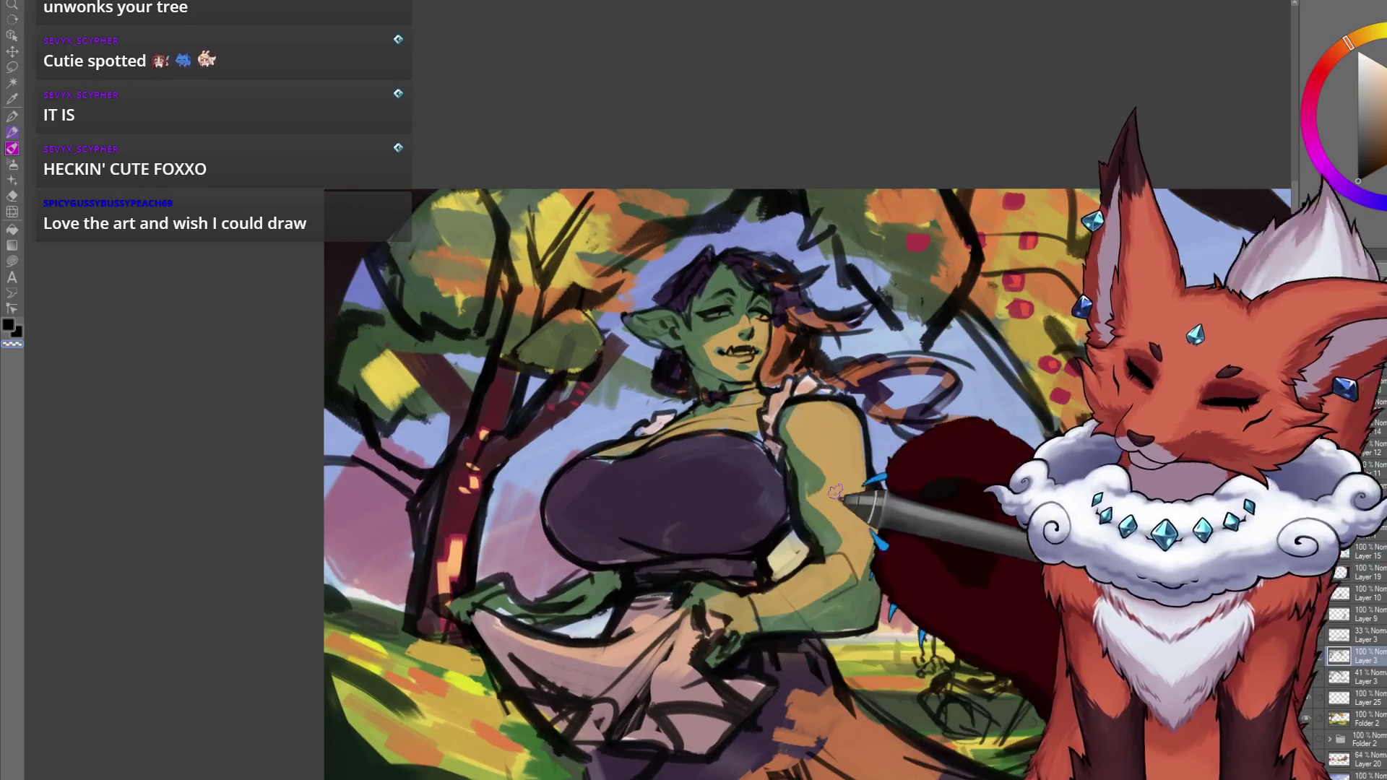
scroll(856, 509, "down", 2)
scroll(836, 432, "up", 5)
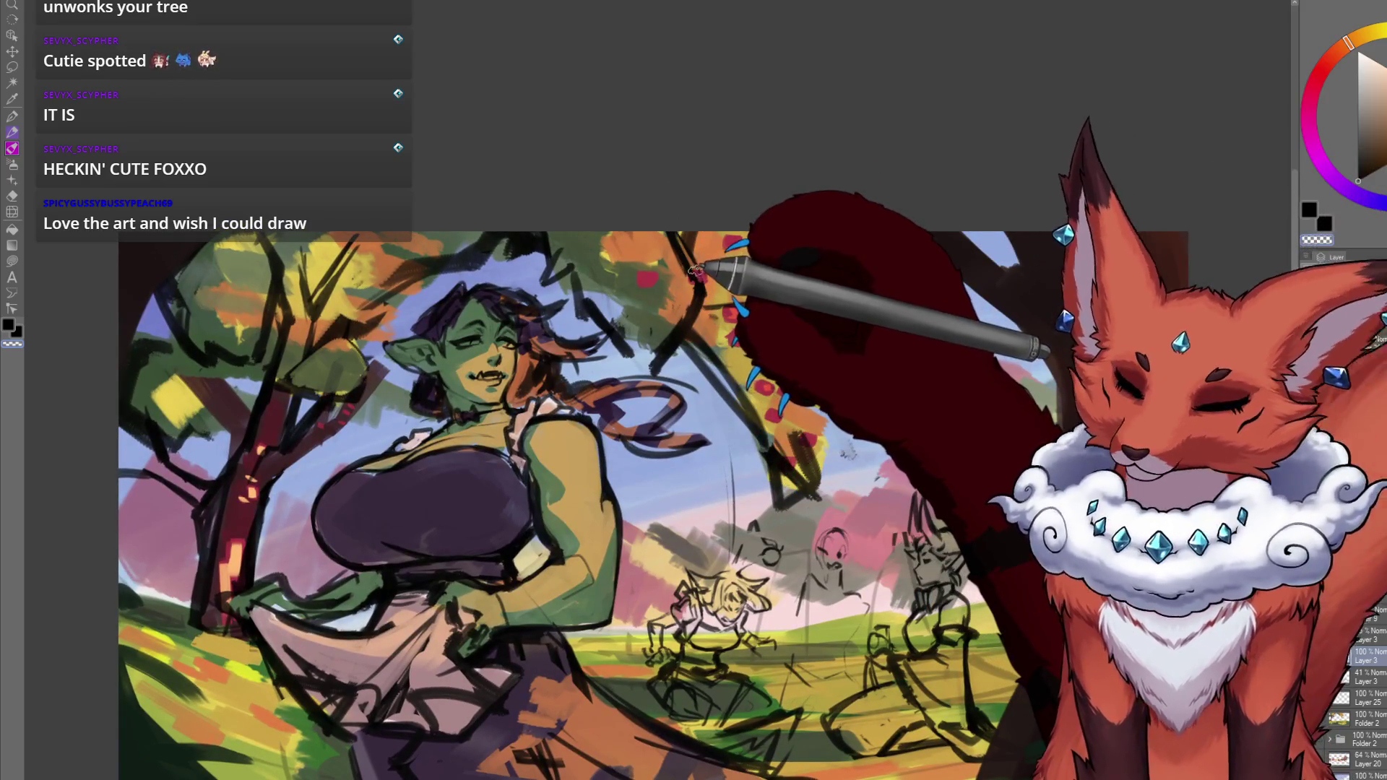
scroll(748, 257, "right", 1)
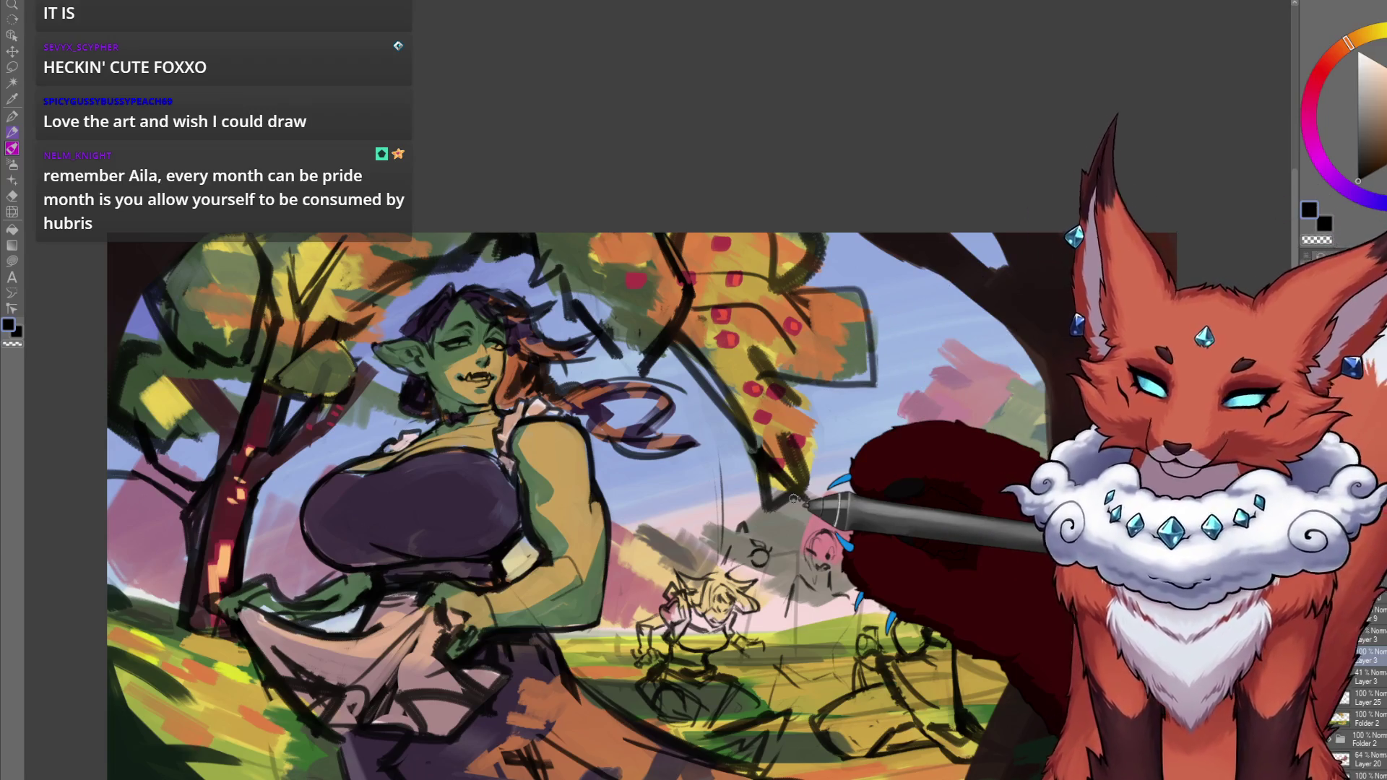
scroll(793, 498, "down", 5)
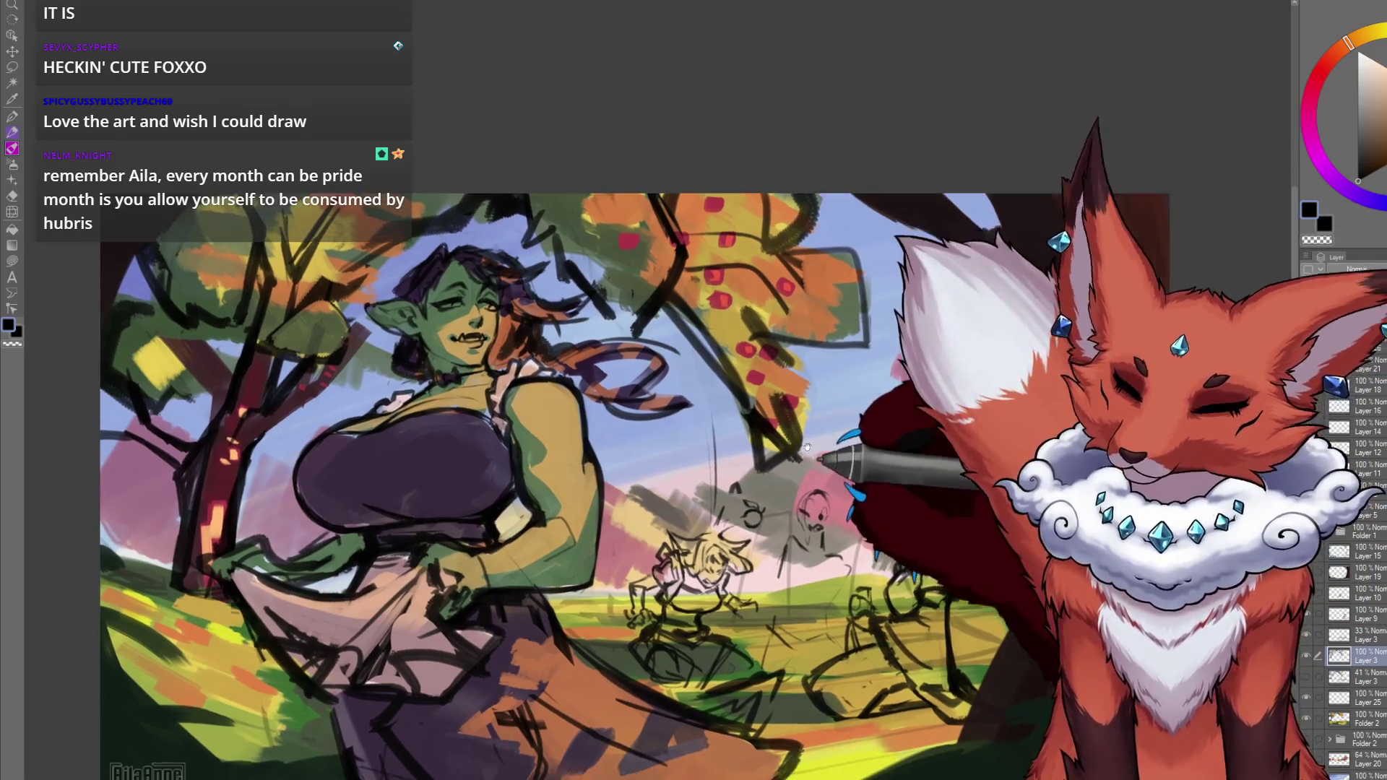
scroll(748, 356, "down", 1)
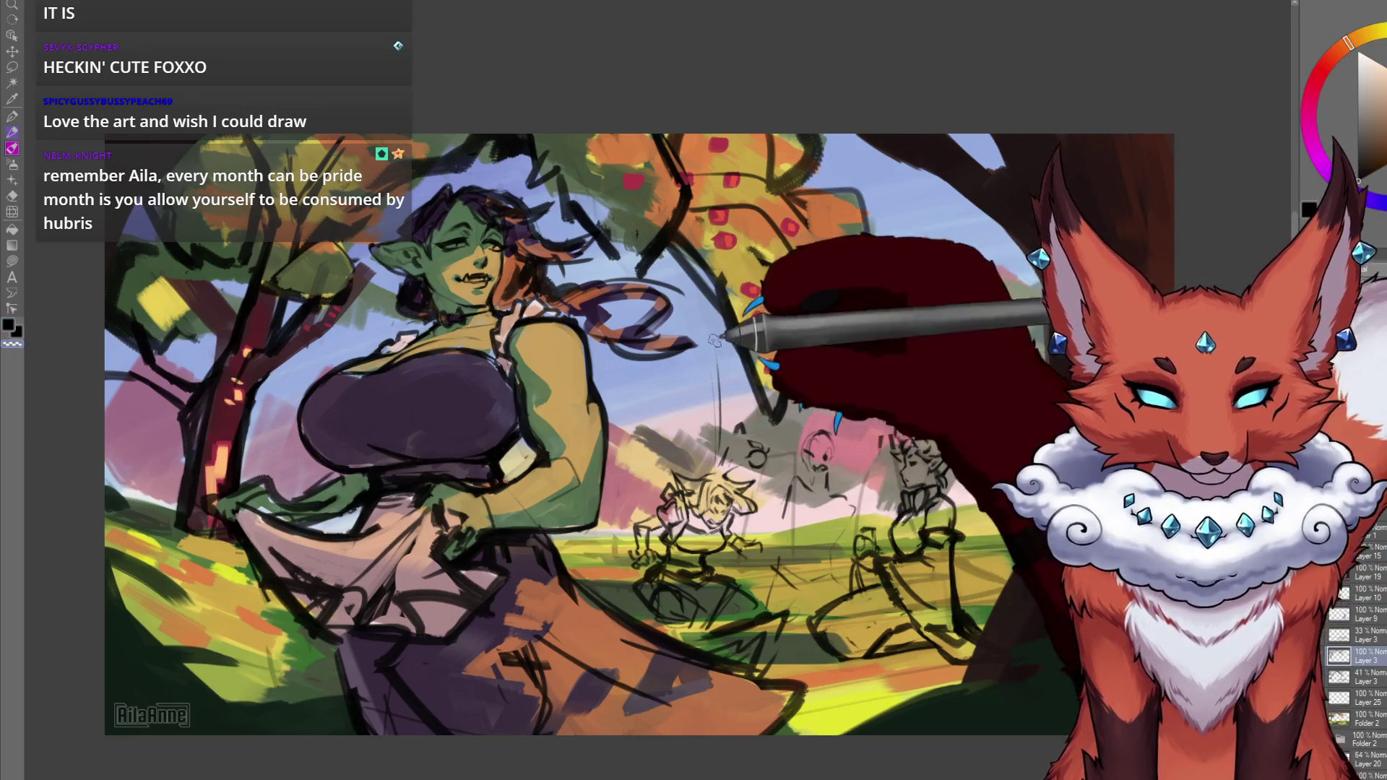
scroll(712, 276, "up", 3)
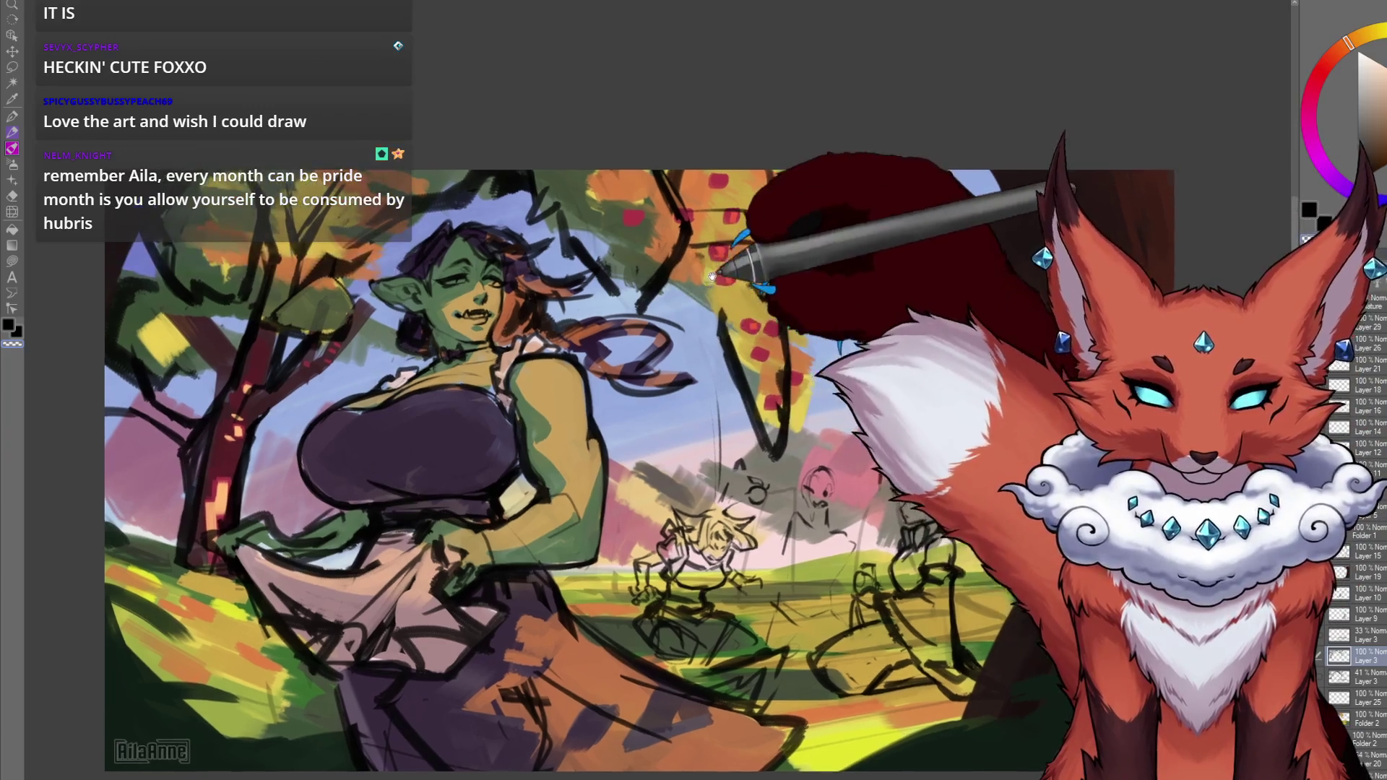
scroll(712, 276, "up", 3)
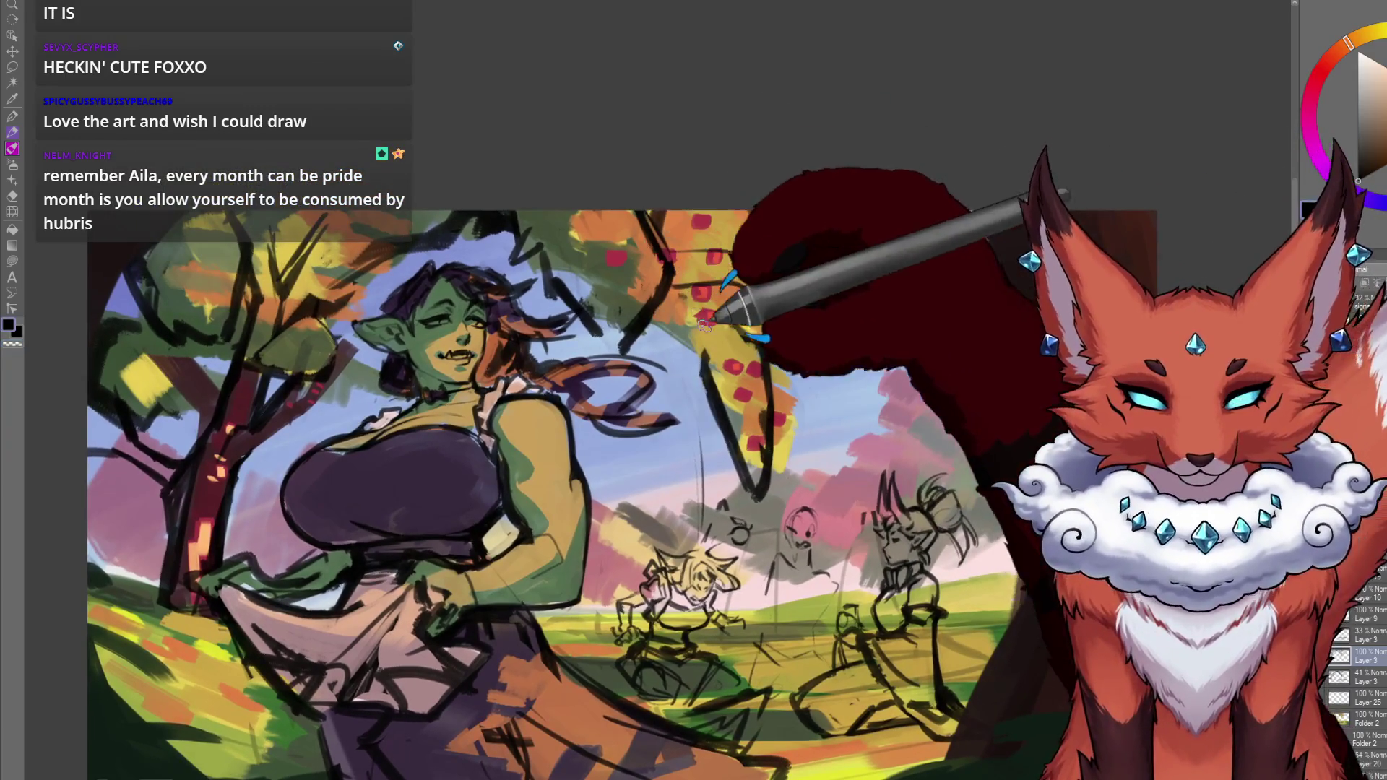
scroll(743, 330, "up", 3)
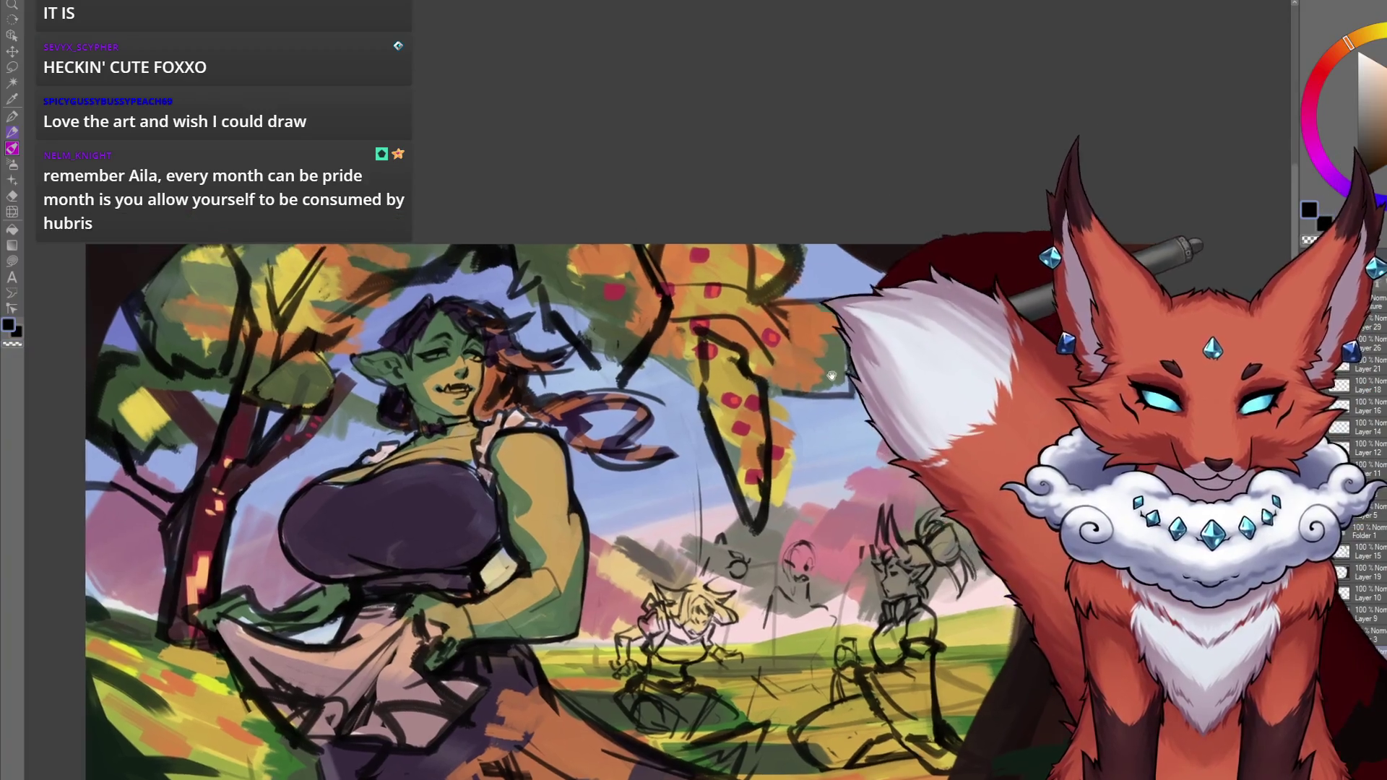
scroll(690, 409, "left", 3)
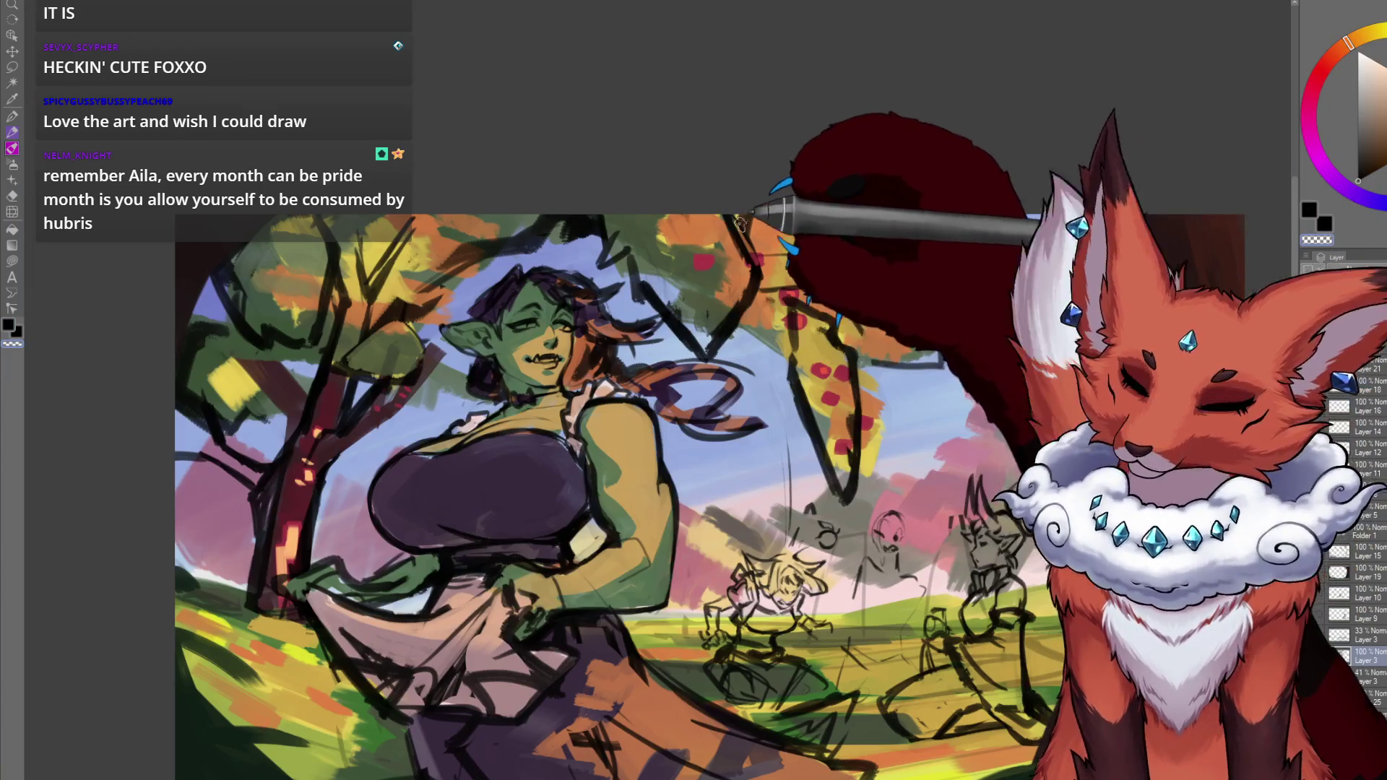
left_click_drag(738, 196, 770, 240)
mouse_move(702, 385)
left_mouse_down()
mouse_move(635, 285)
mouse_move(613, 201)
mouse_move(718, 204)
left_mouse_up()
key("k")
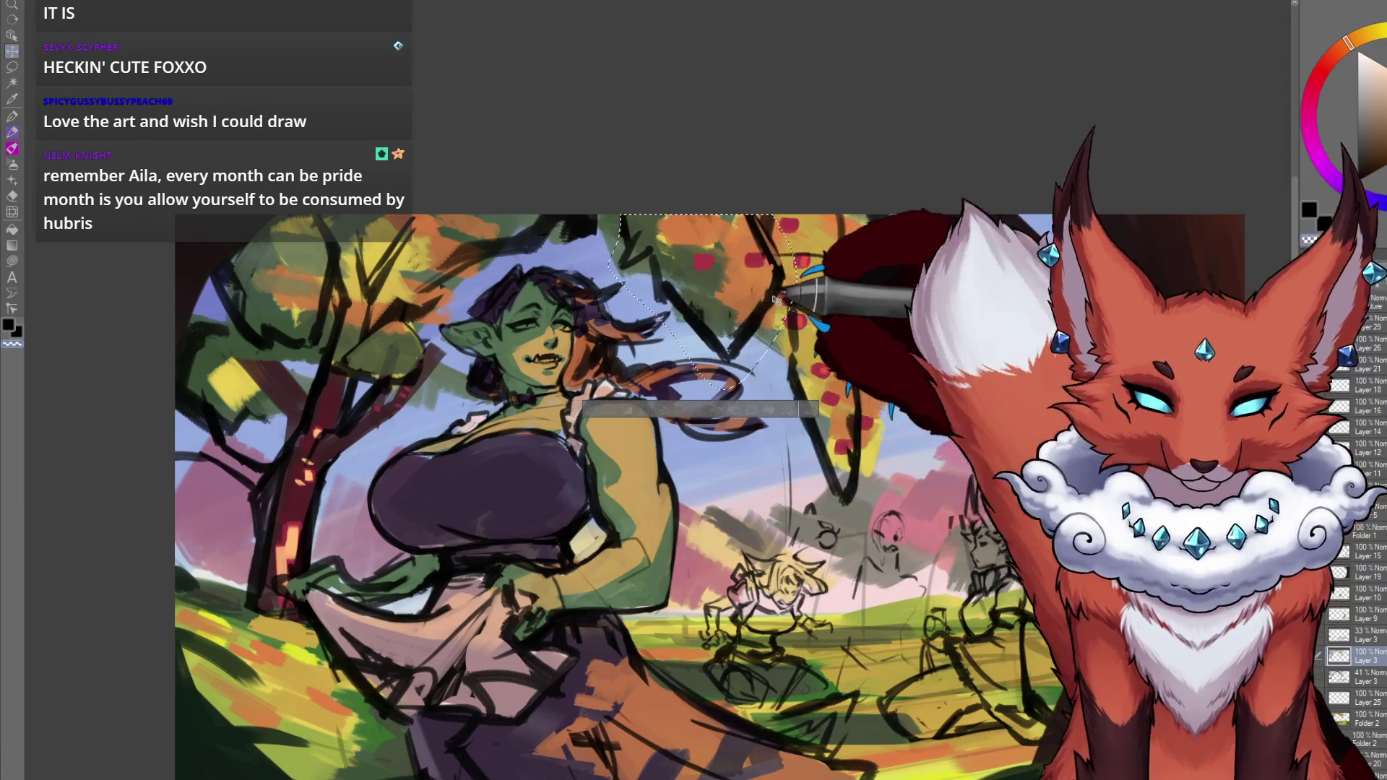
left_click_drag(728, 330, 743, 340)
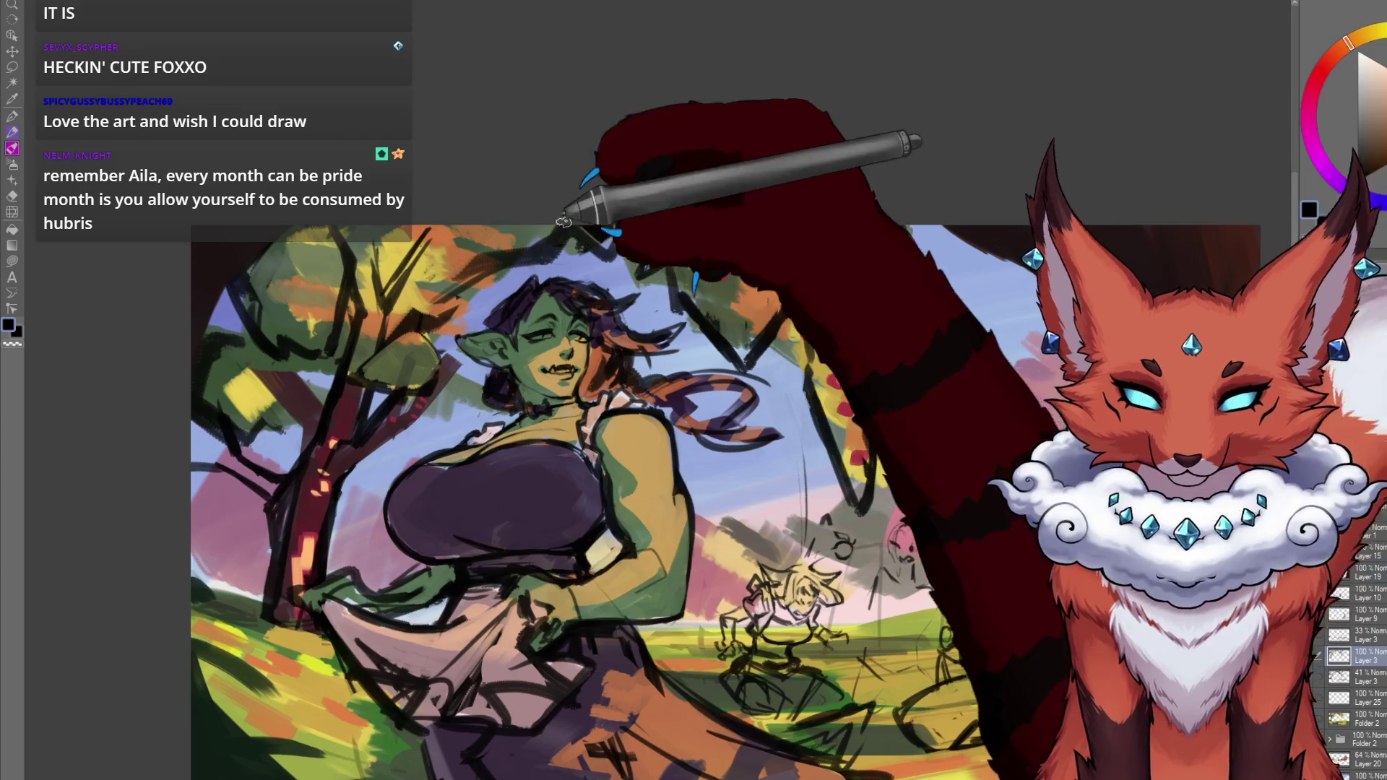
mouse_move(630, 226)
left_mouse_down()
mouse_move(675, 261)
mouse_move(604, 393)
mouse_move(546, 304)
left_mouse_up()
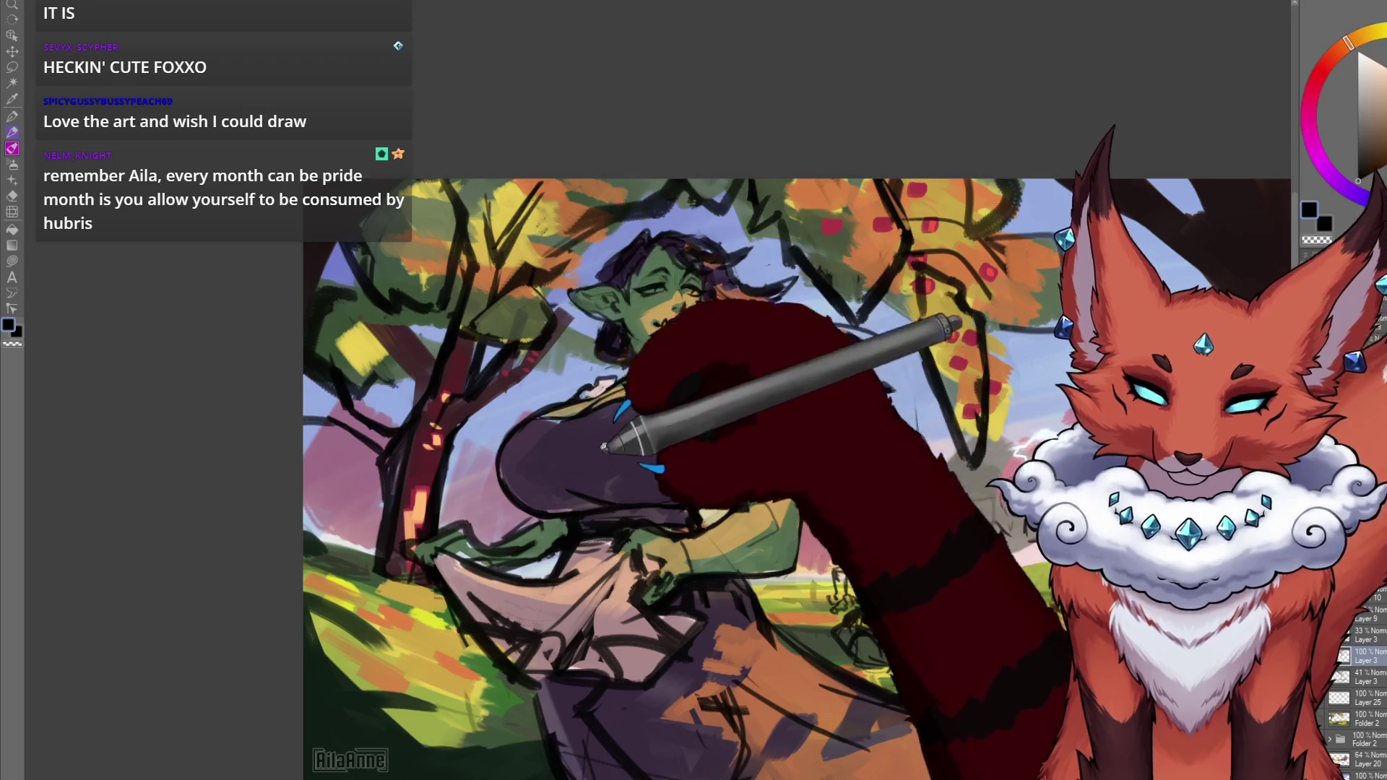
left_click_drag(620, 451, 628, 432)
left_click_drag(507, 424, 578, 448)
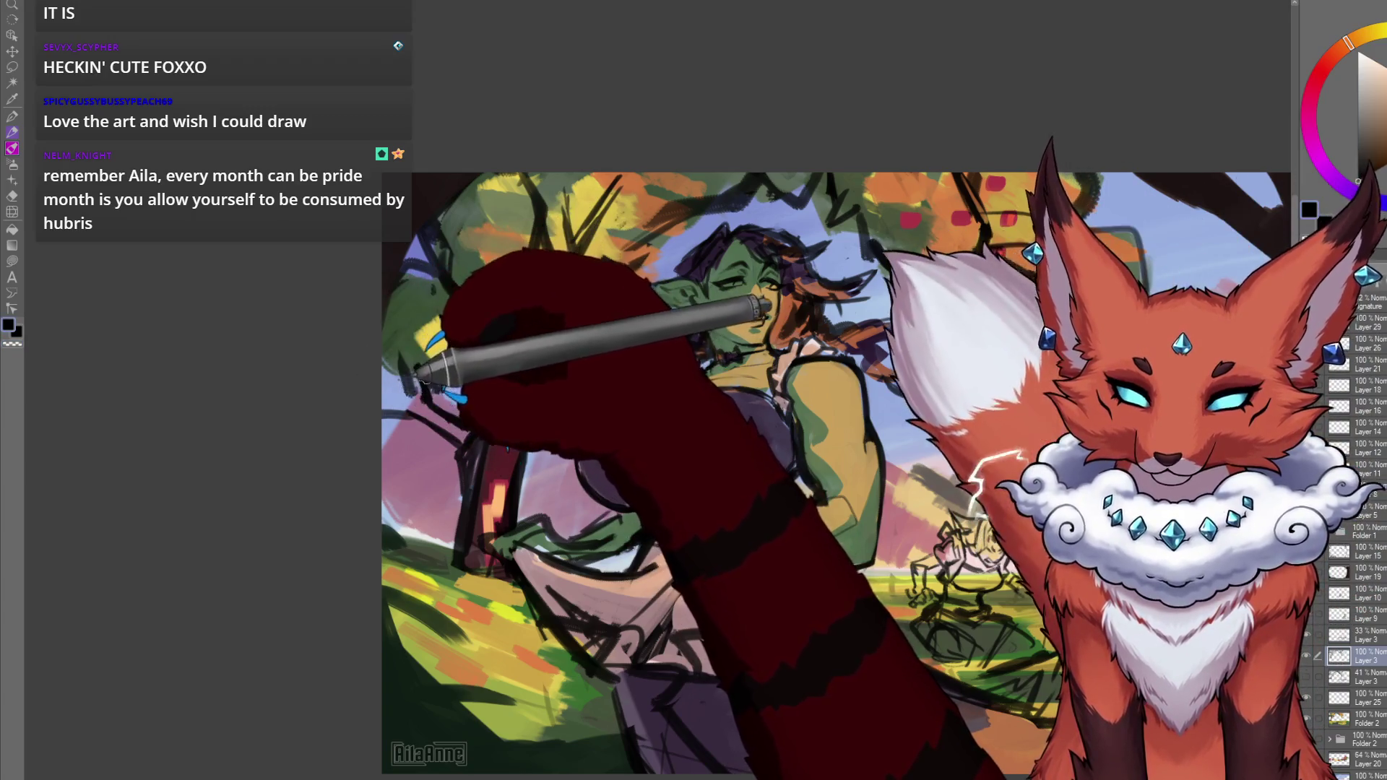
left_click_drag(433, 372, 449, 372)
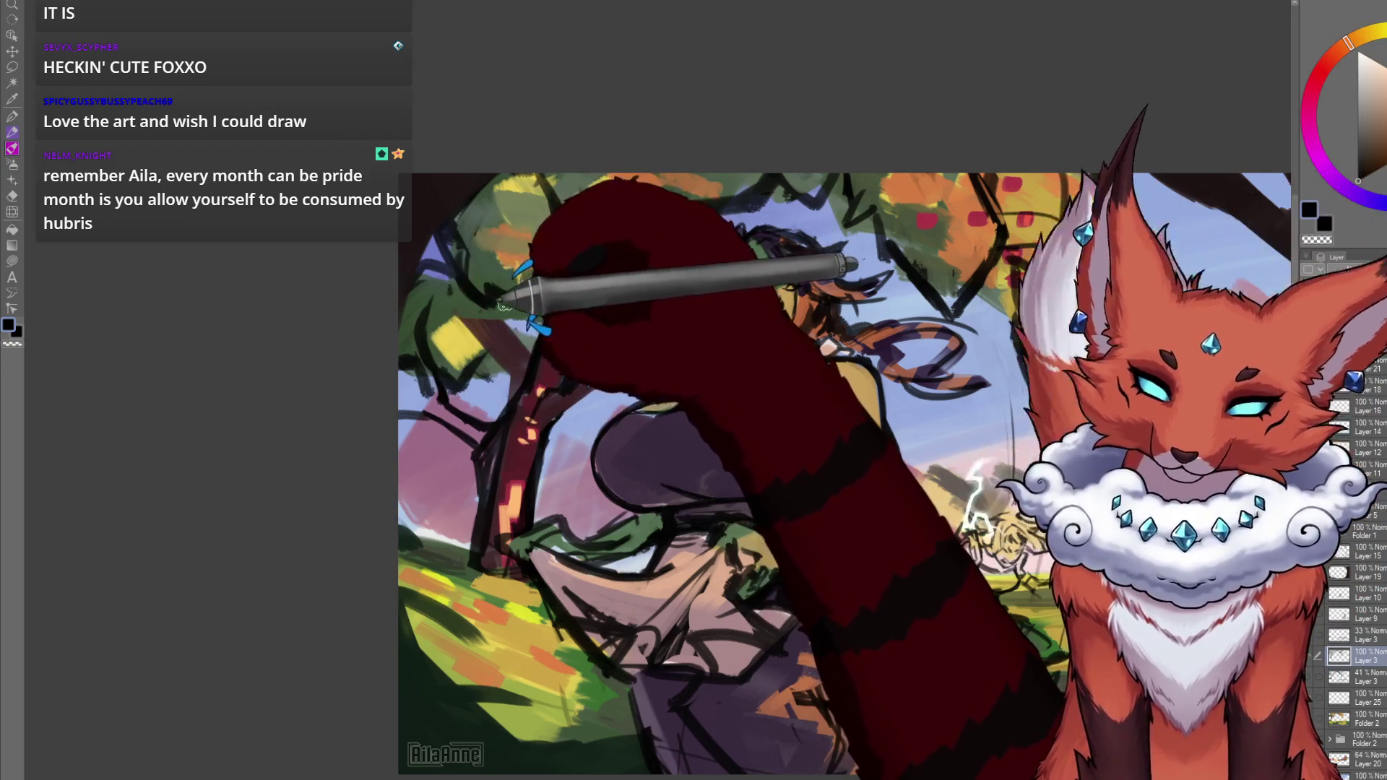
mouse_move(467, 249)
left_mouse_down()
mouse_move(485, 247)
mouse_move(508, 283)
left_mouse_up()
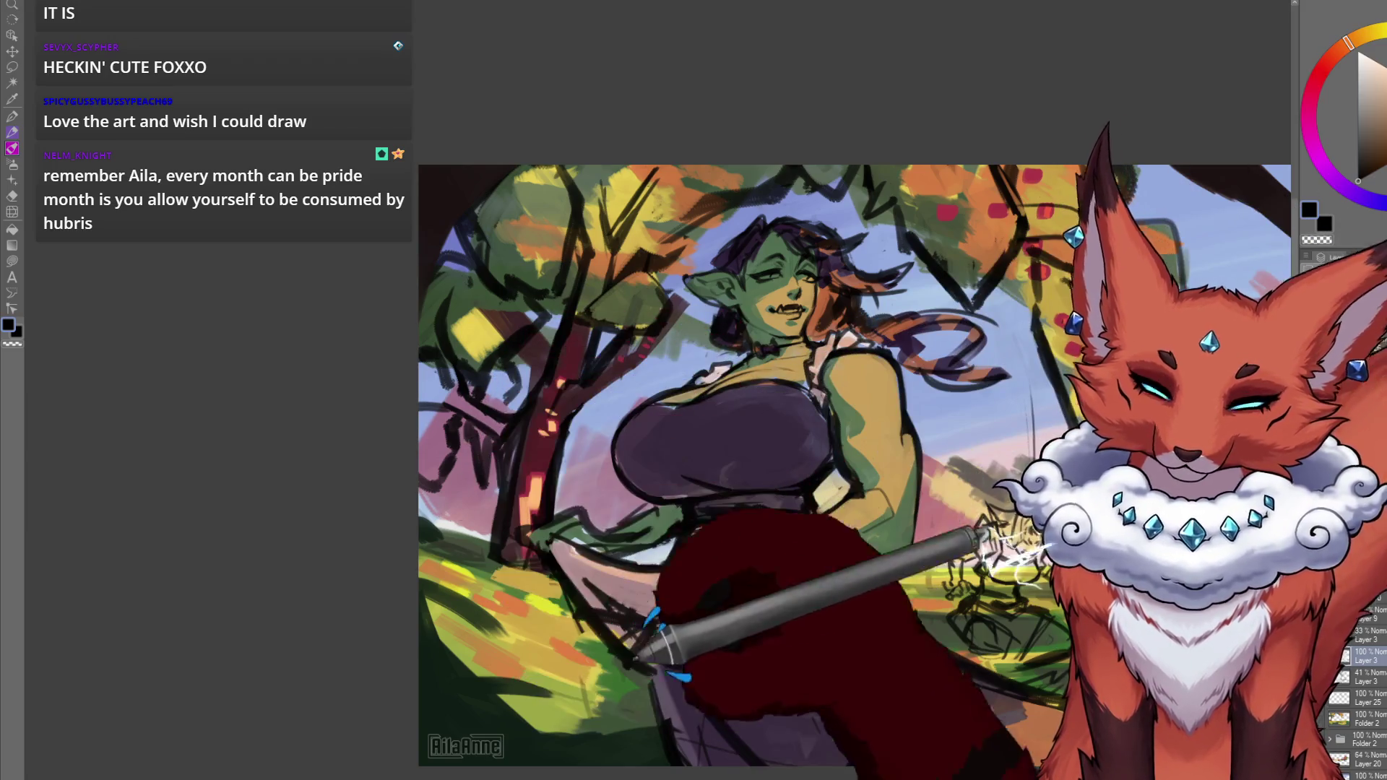
left_click_drag(651, 434, 544, 399)
key("ctrl+minus")
key("ctrl+plus")
key("ctrl+minus")
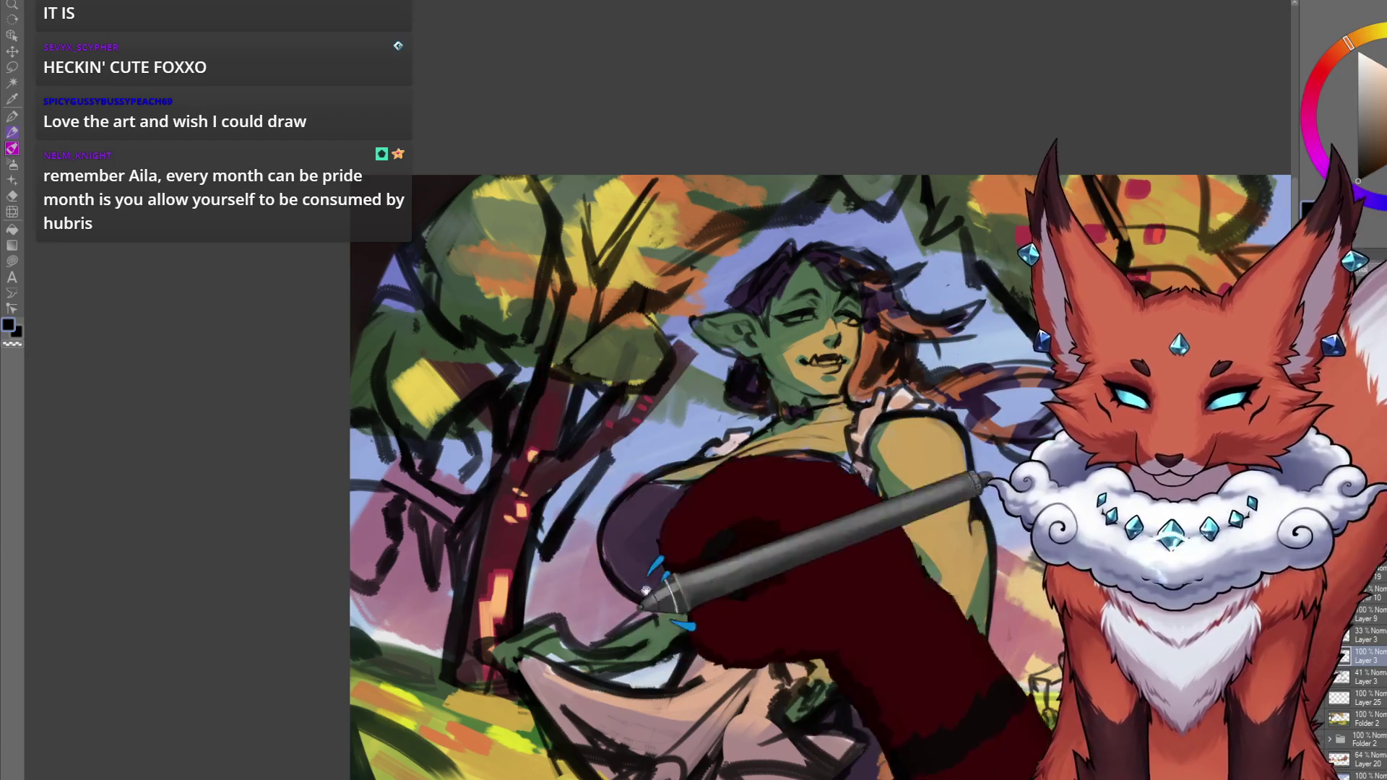
scroll(510, 398, "right", 5)
scroll(616, 579, "down", 5)
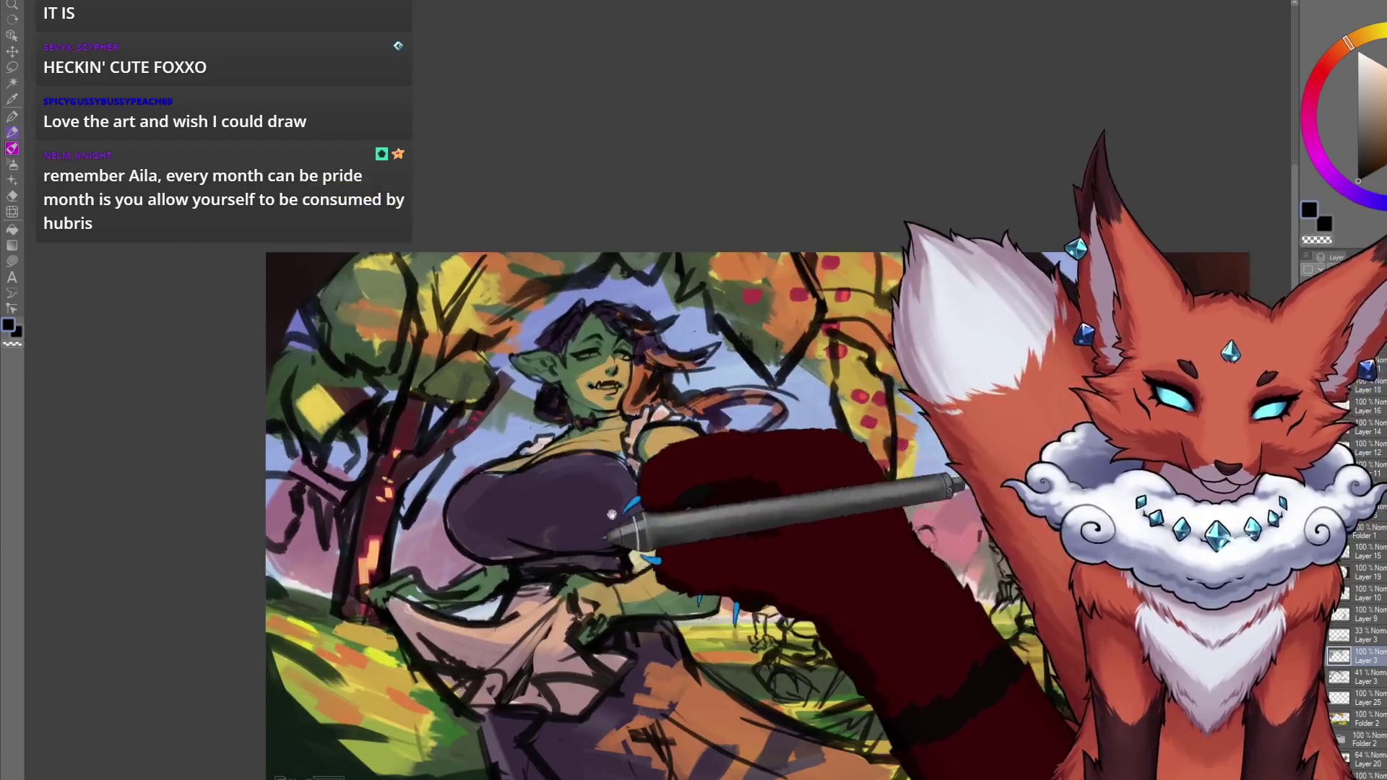
scroll(816, 381, "up", 5)
scroll(816, 381, "down", 4)
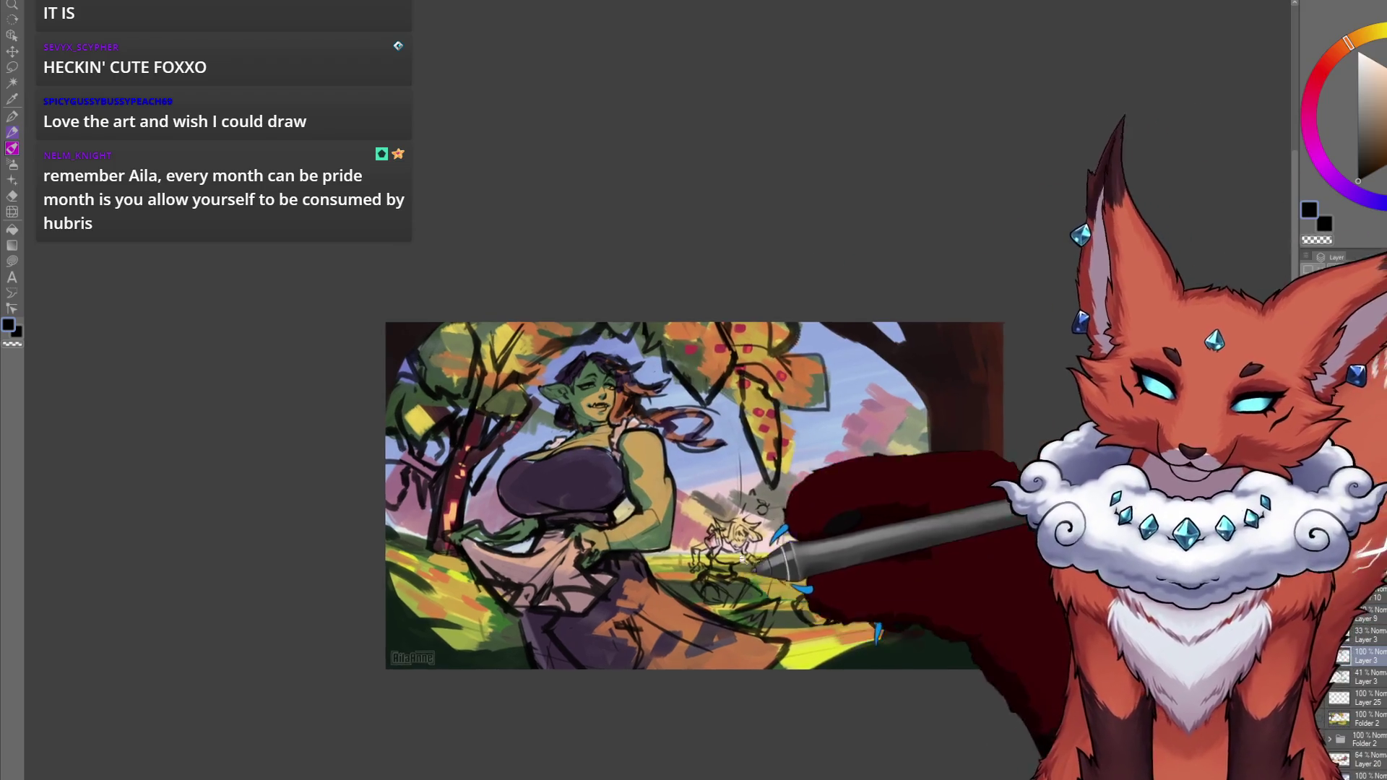
scroll(725, 414, "up", 2)
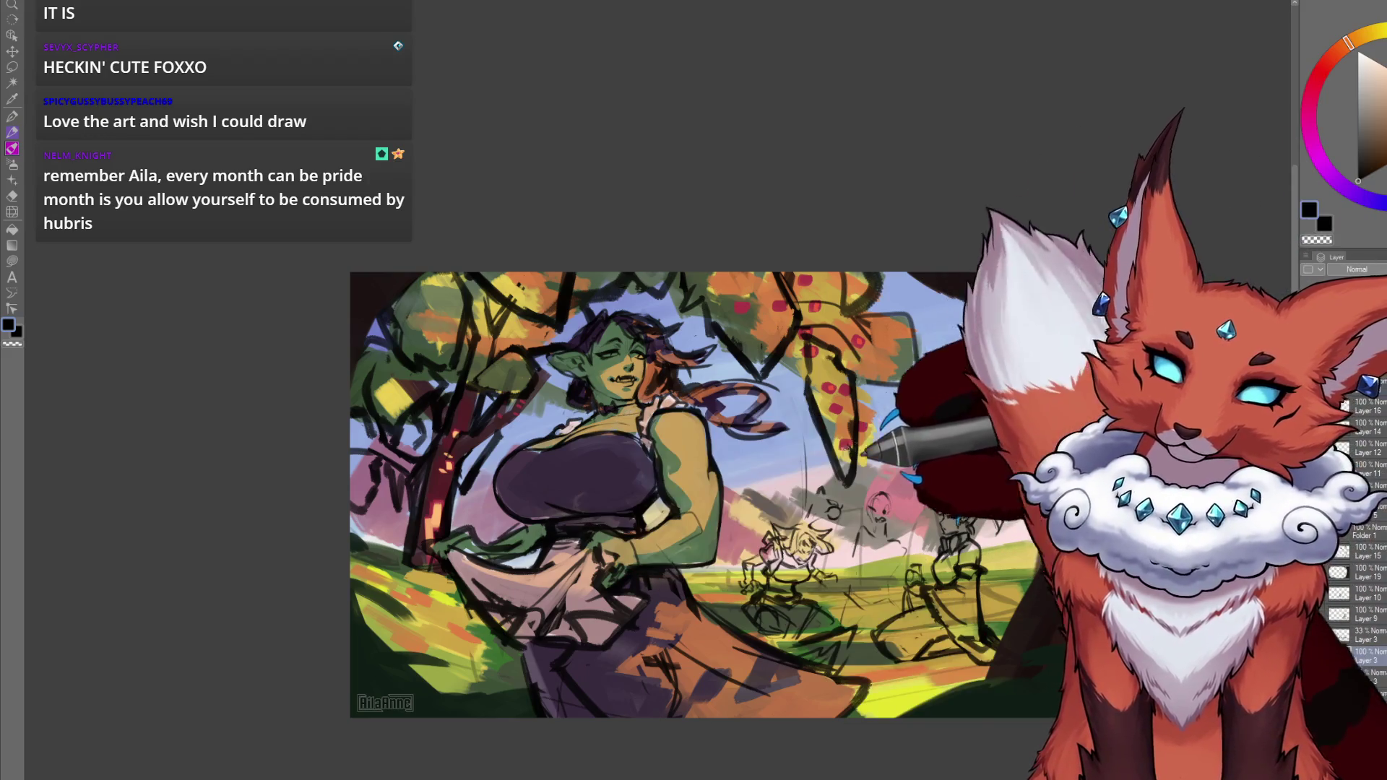
scroll(806, 442, "up", 4)
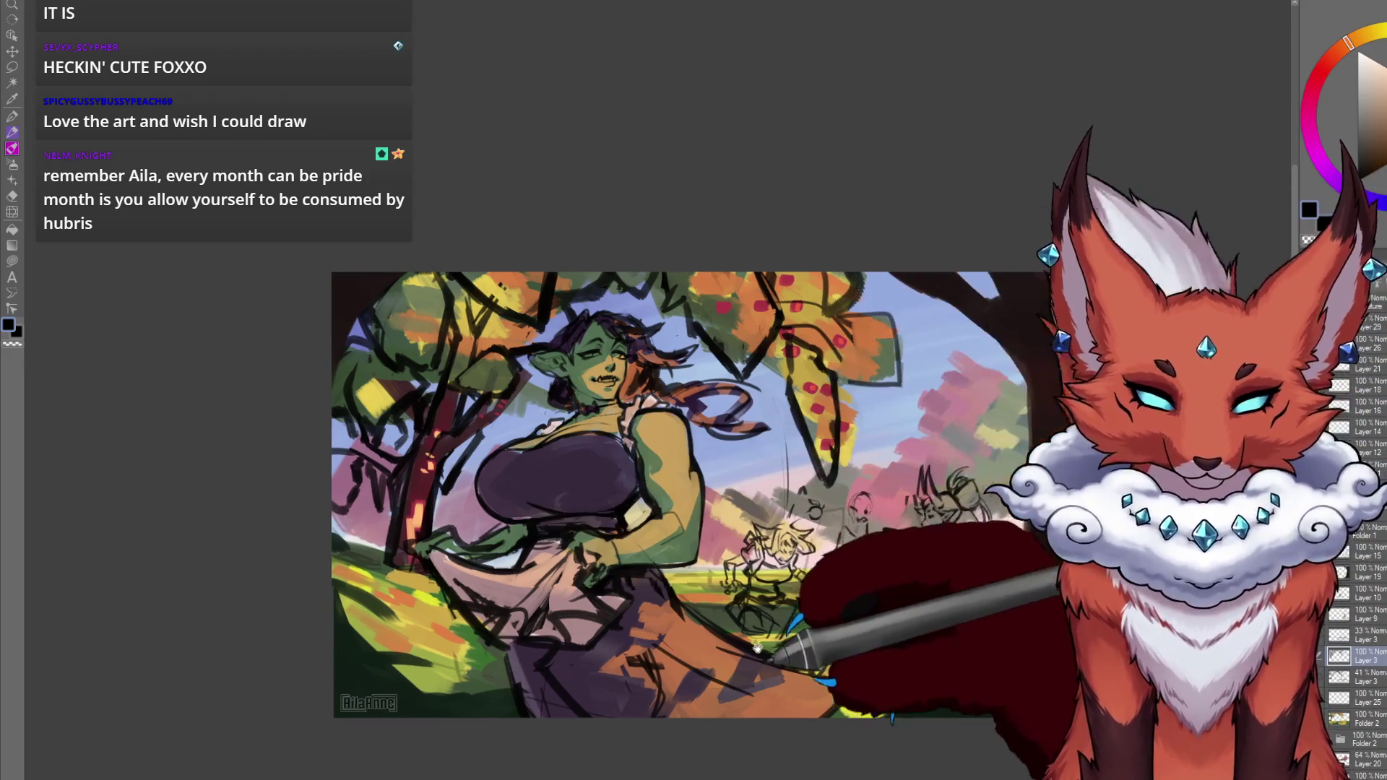
scroll(779, 483, "up", 2)
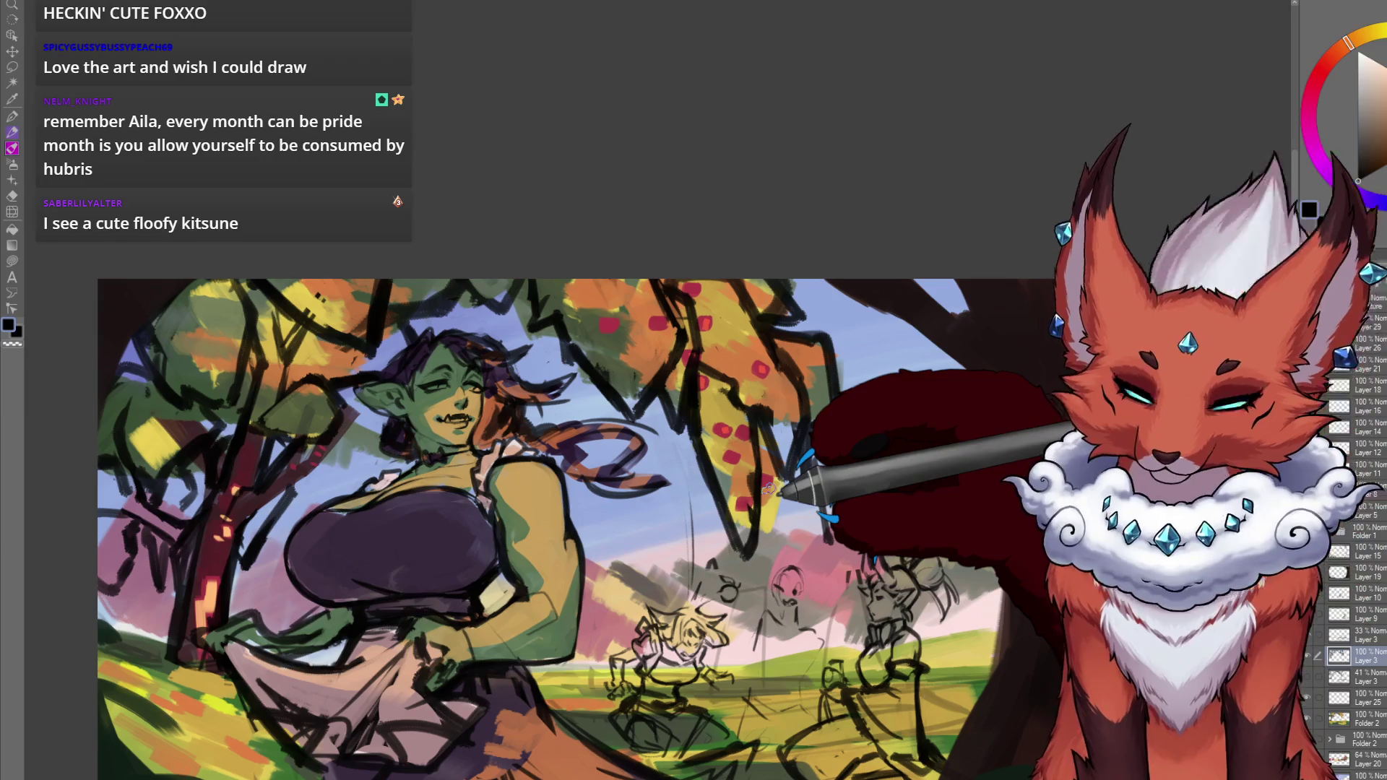
scroll(831, 506, "up", 2)
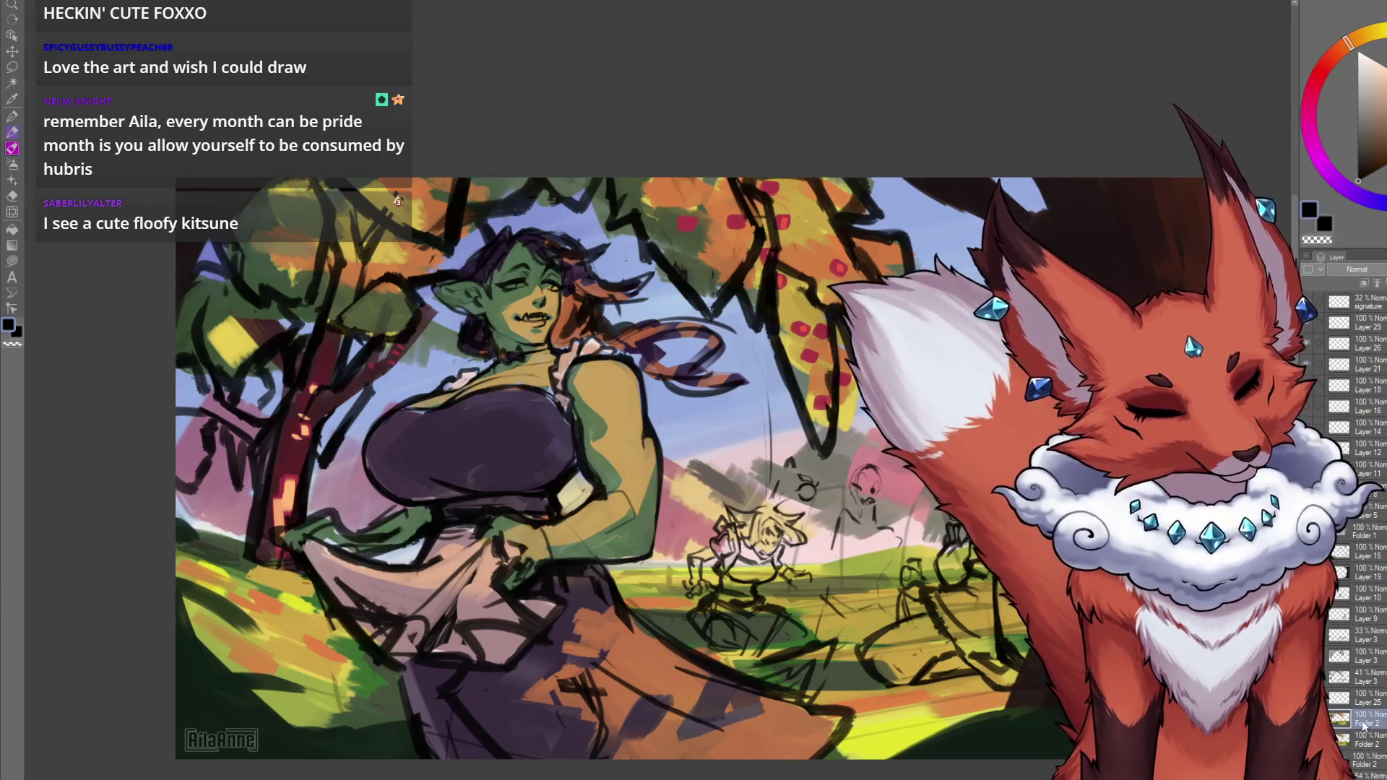
mouse_move(861, 442)
left_mouse_down()
mouse_move(828, 490)
mouse_move(822, 466)
left_mouse_up()
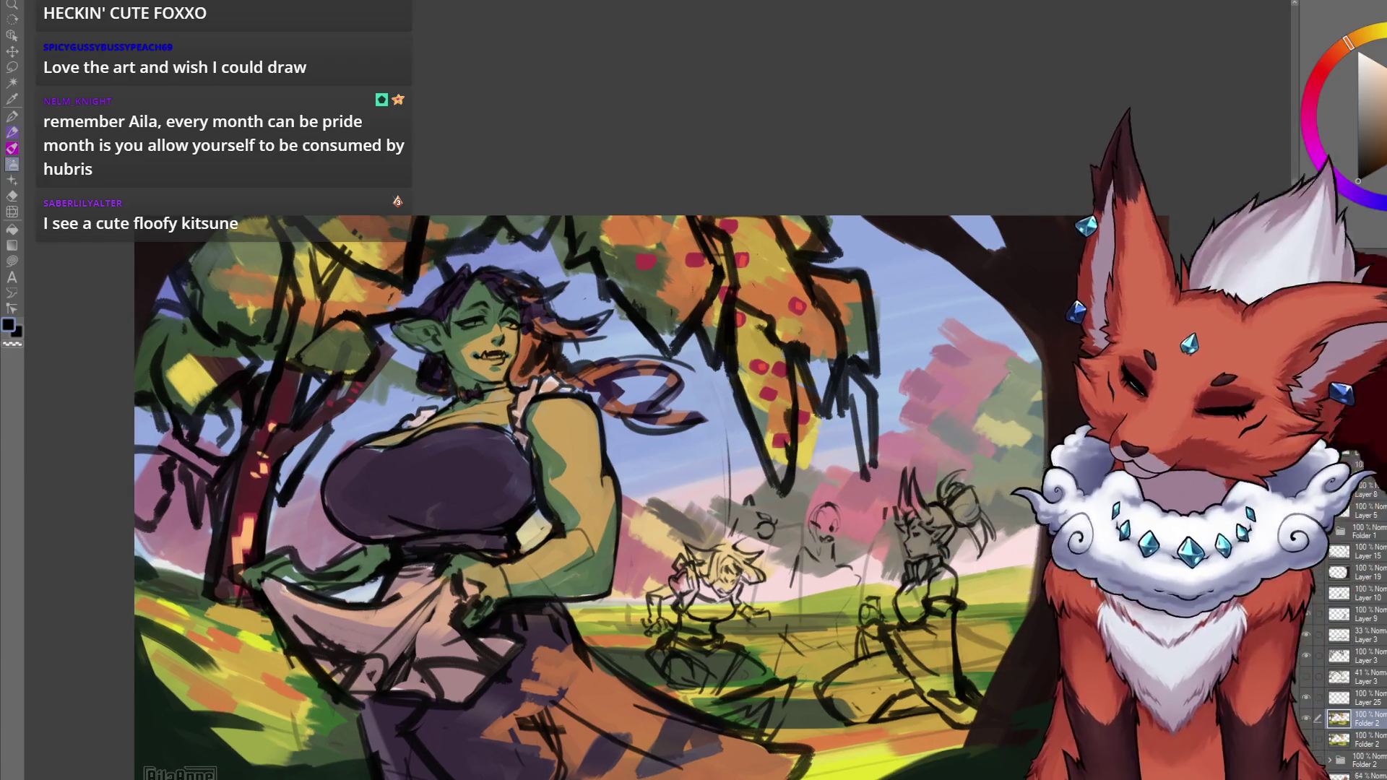
Sample dark grey-green, orange, yellow-orange and muted grey-green from the foliage beside the orc woman.
left_click_drag(799, 307, 750, 318)
left_click_drag(764, 453, 772, 402)
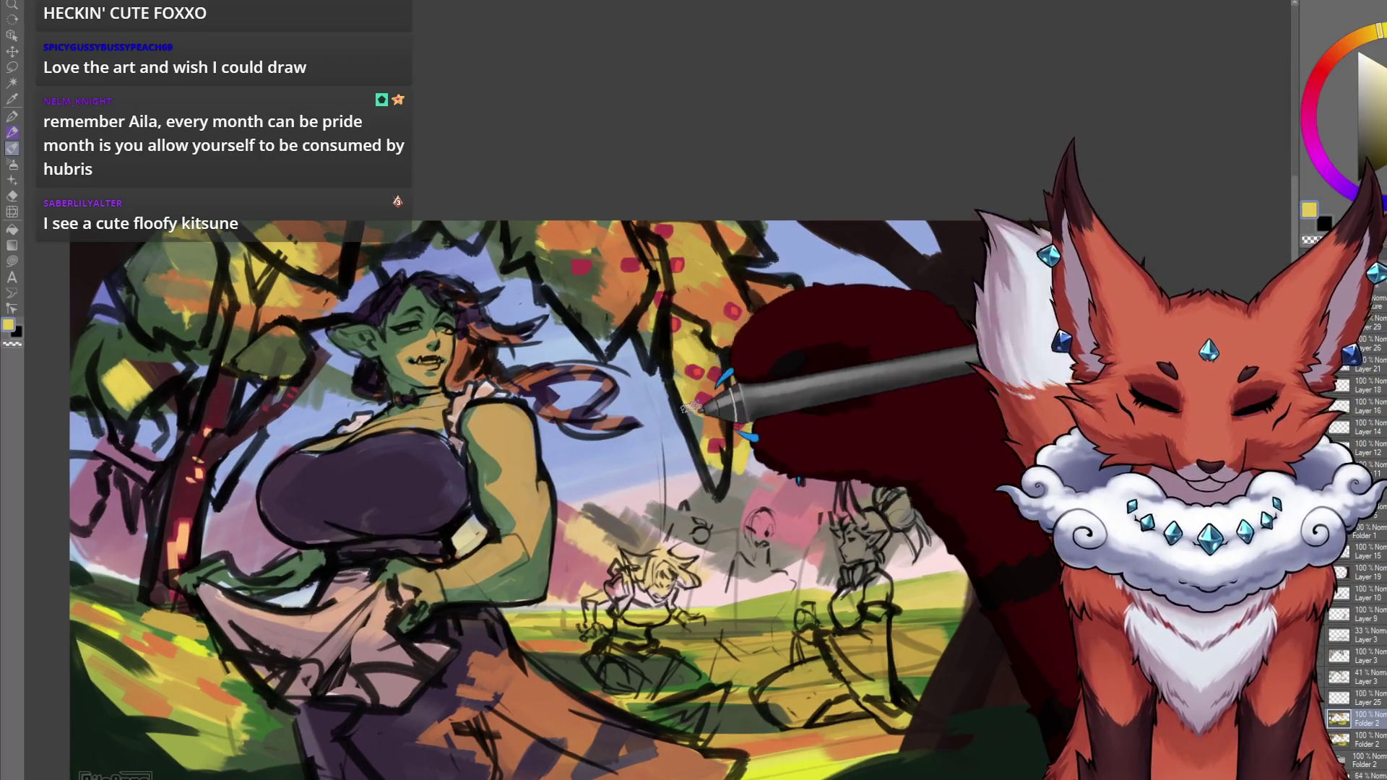
left_click(580, 279, "alt")
left_click(593, 290, "alt")
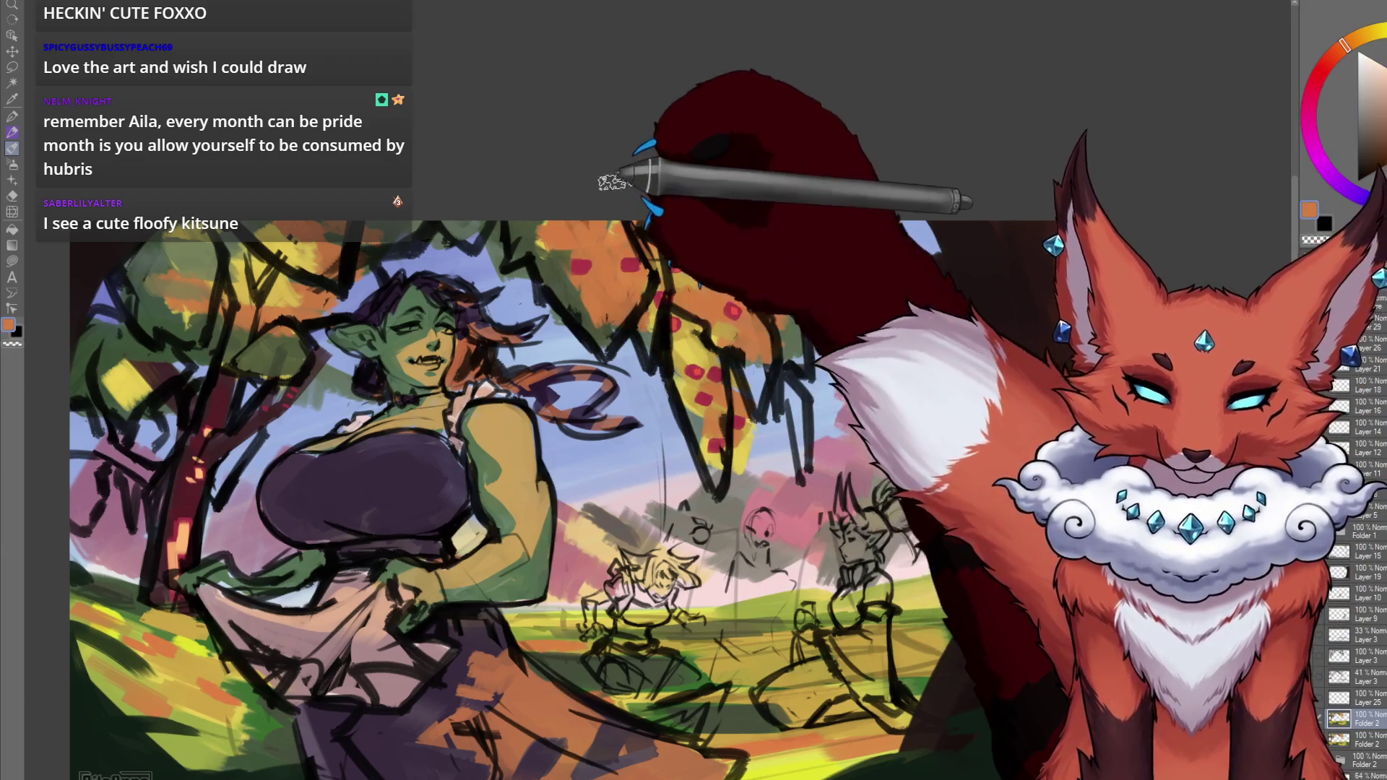
left_click(609, 237, "alt")
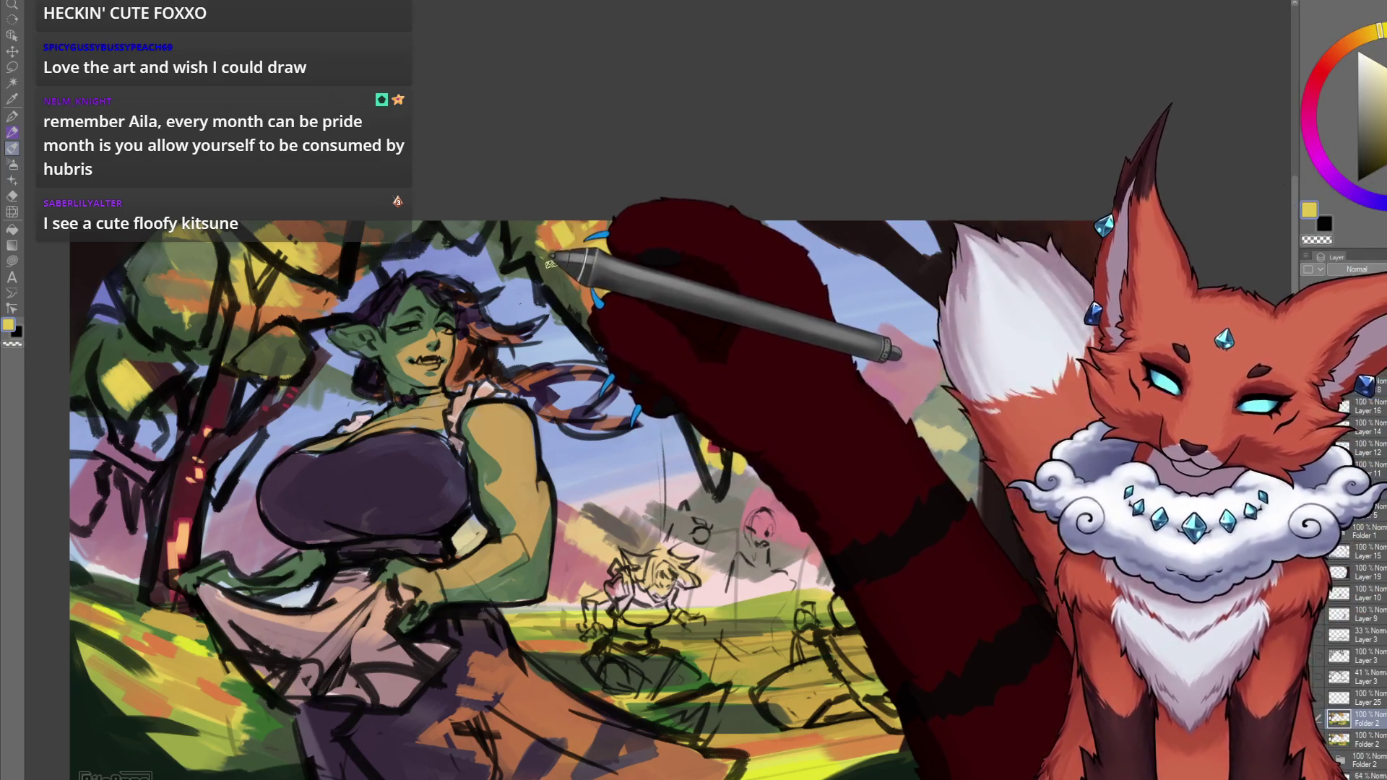
left_click(451, 225, "alt")
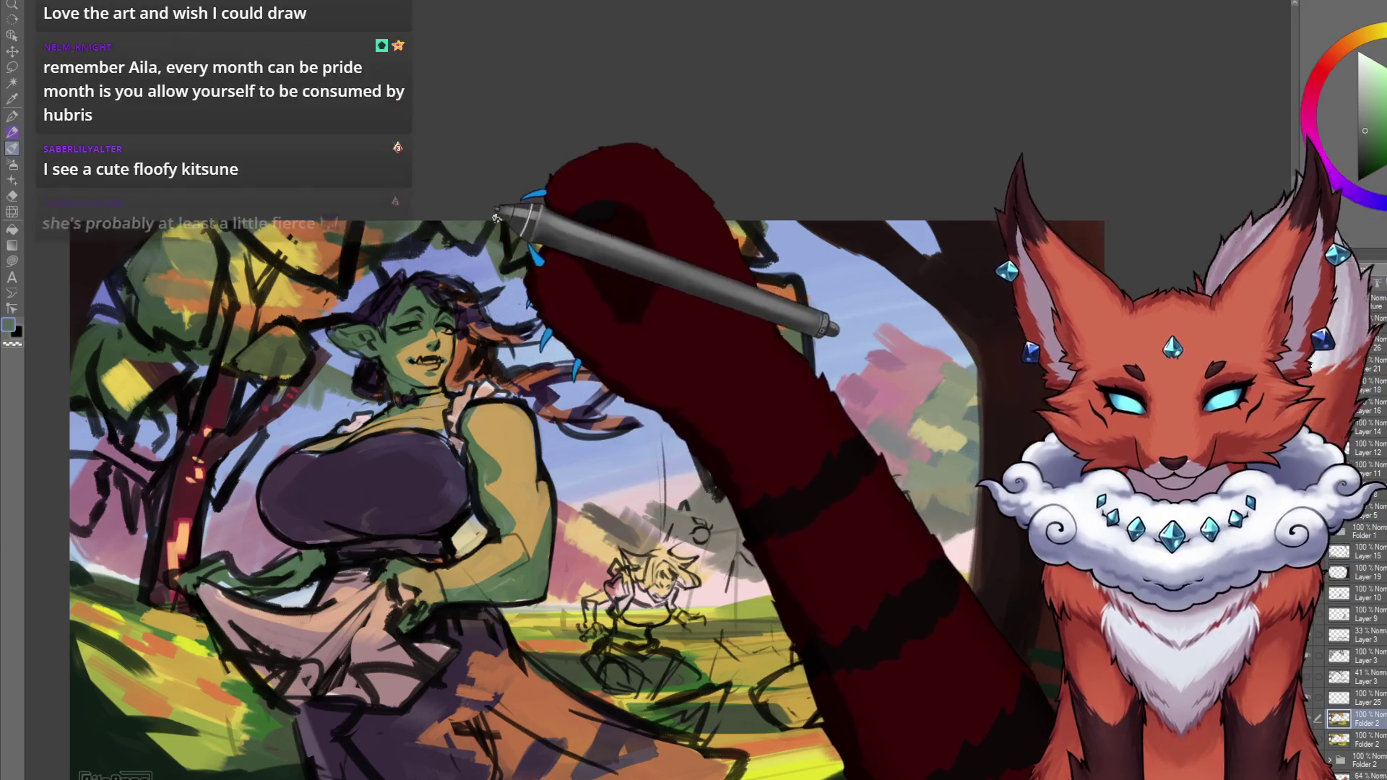
Sample orange, muted grey, dark grey-blue and dark grey-purple tones from the painting.
mouse_move(560, 317)
left_mouse_down()
mouse_move(598, 329)
mouse_move(719, 313)
left_mouse_up()
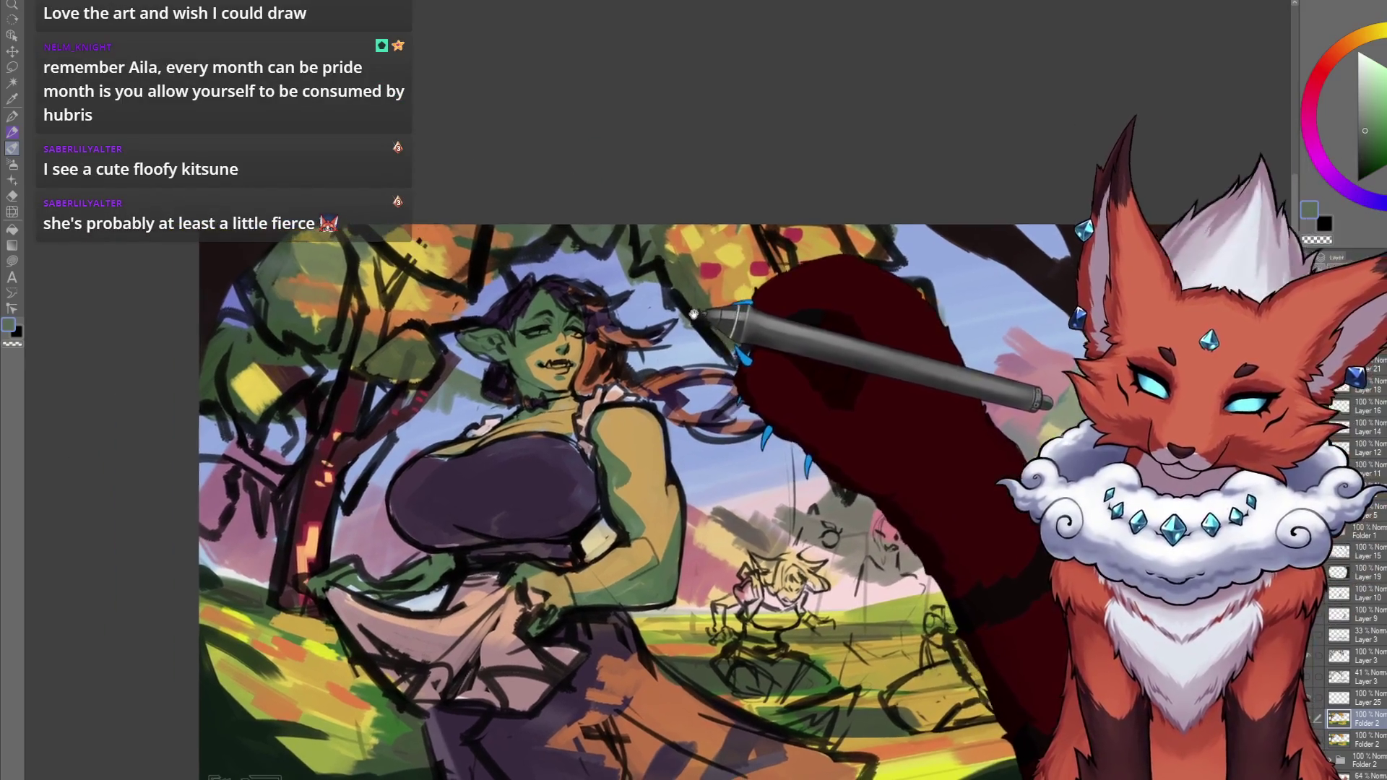
left_click(464, 273, "alt")
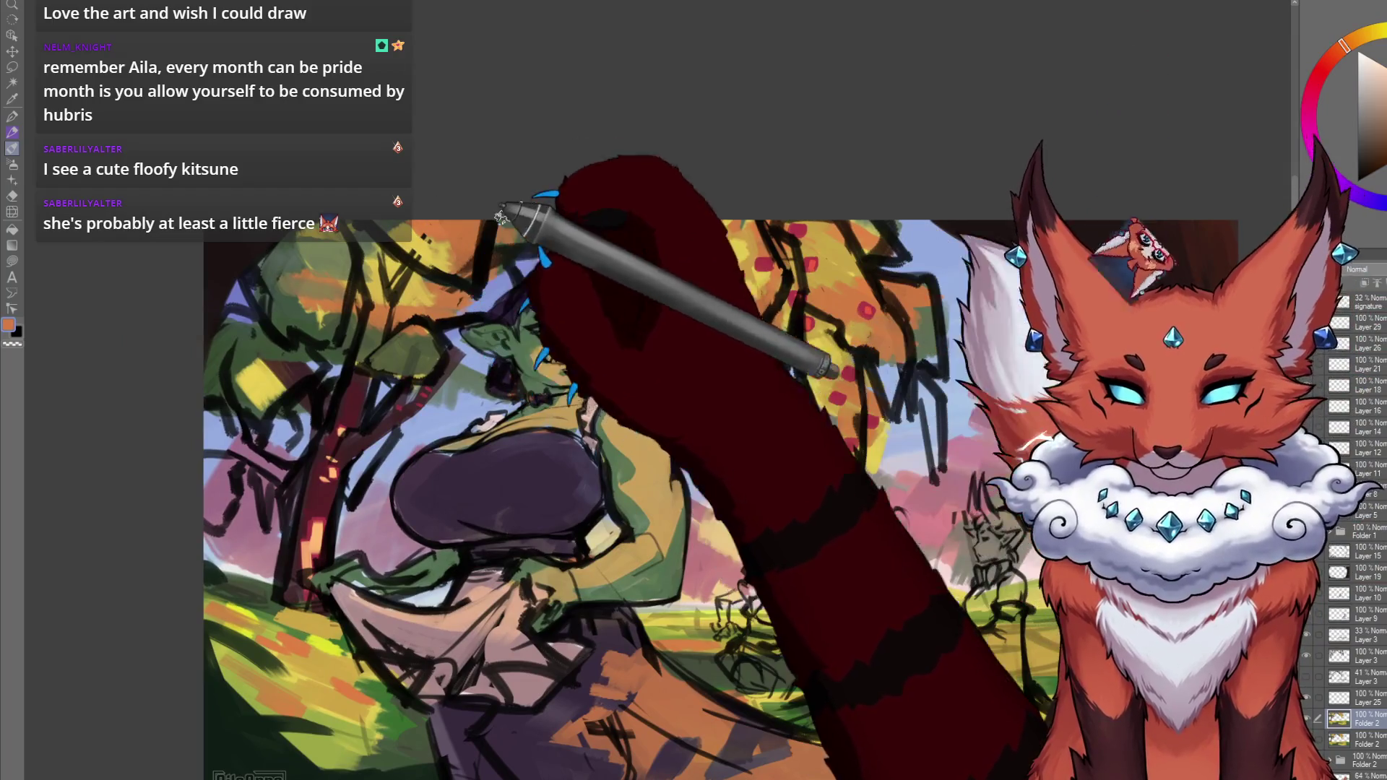
left_click(445, 266, "alt")
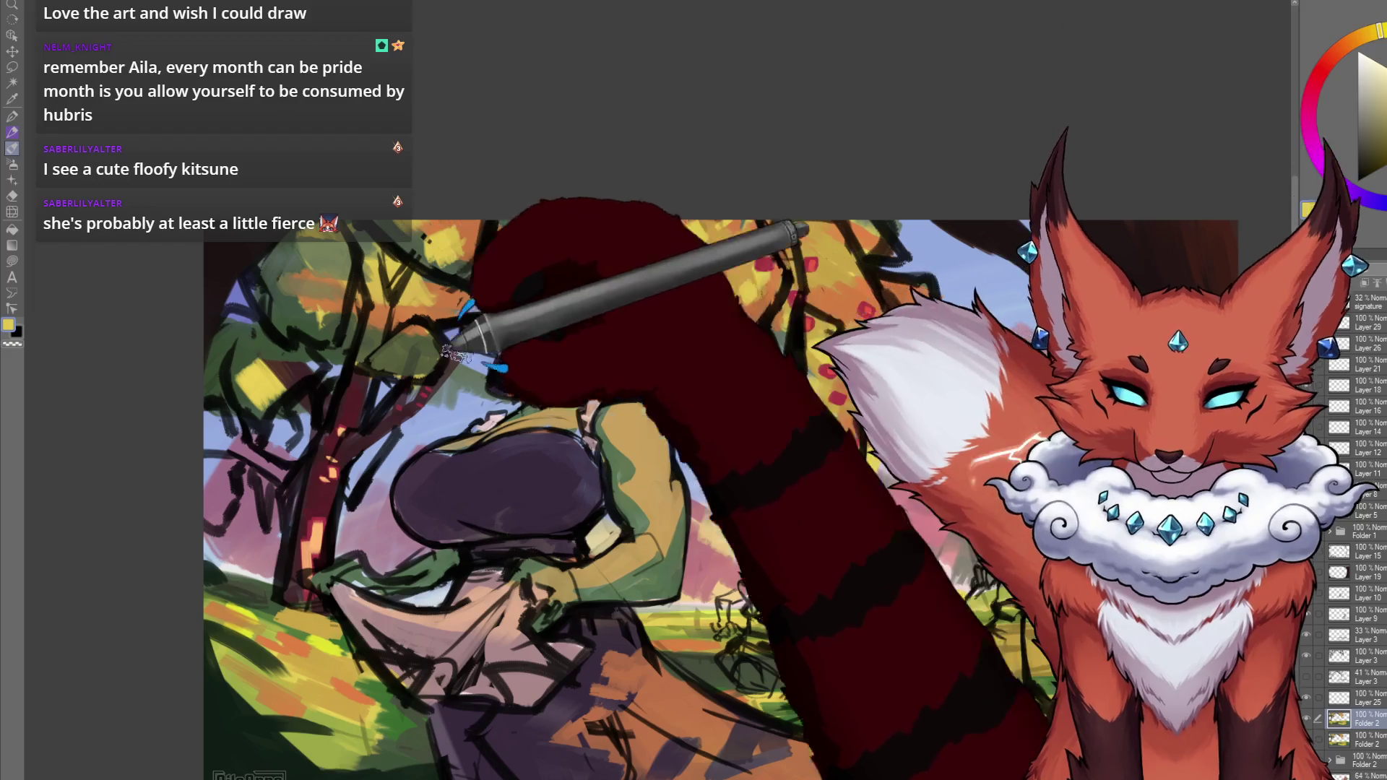
left_click(407, 284, "alt")
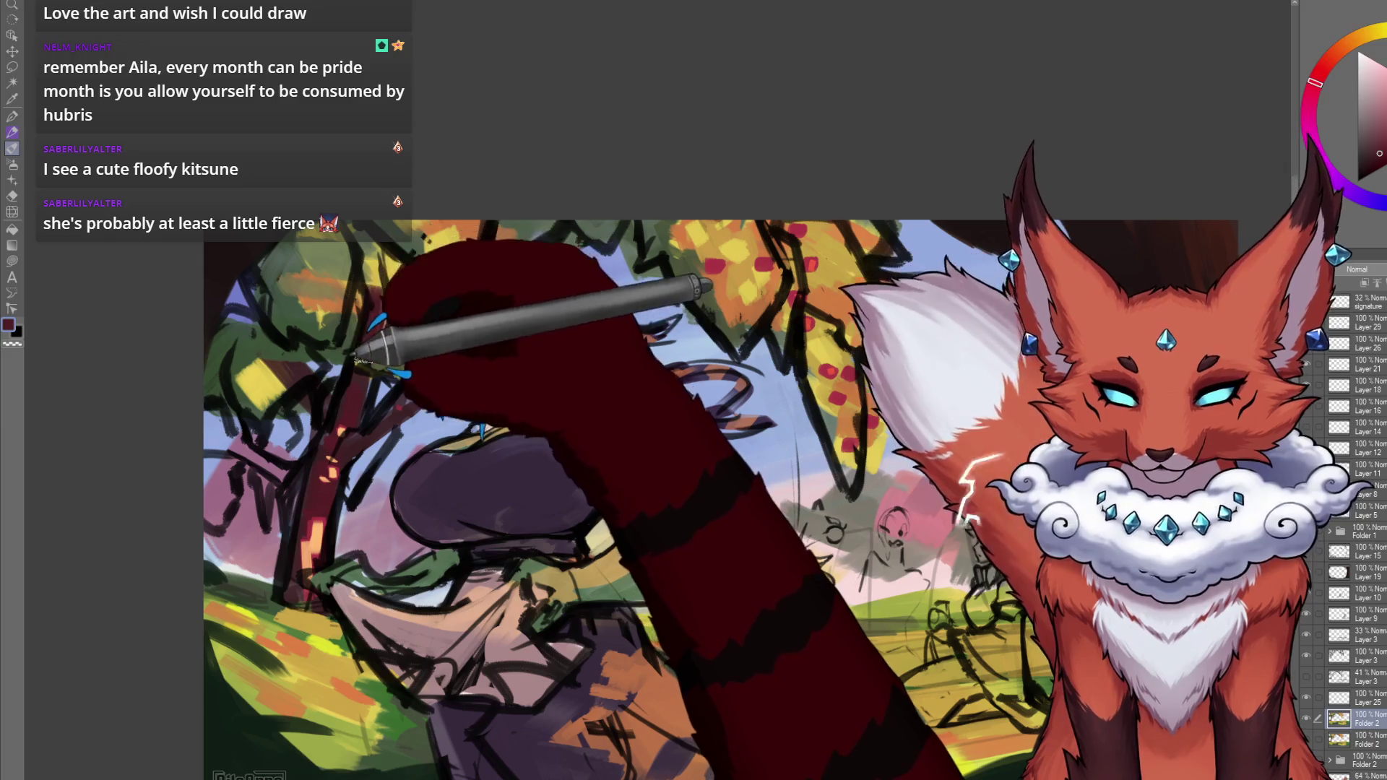
left_click(364, 347, "alt")
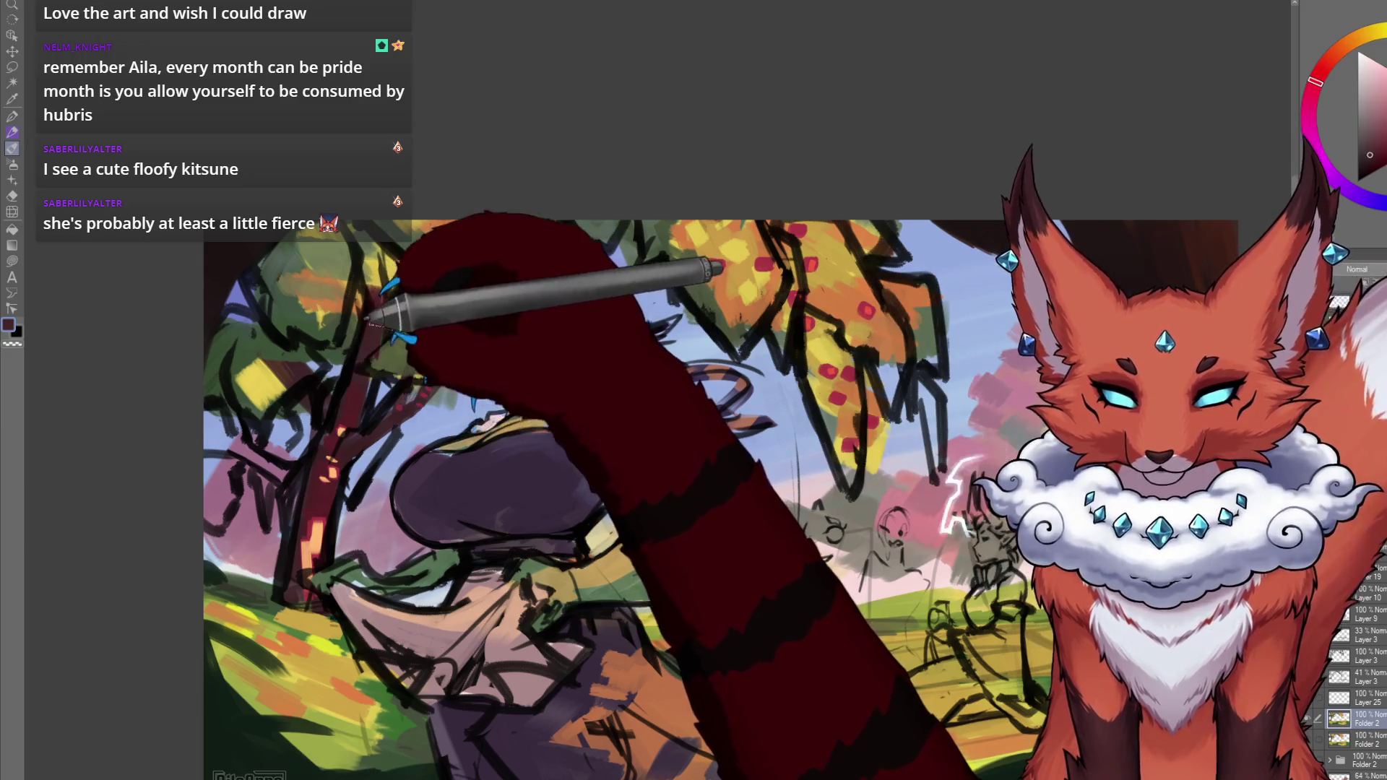
left_click_drag(408, 282, 476, 297)
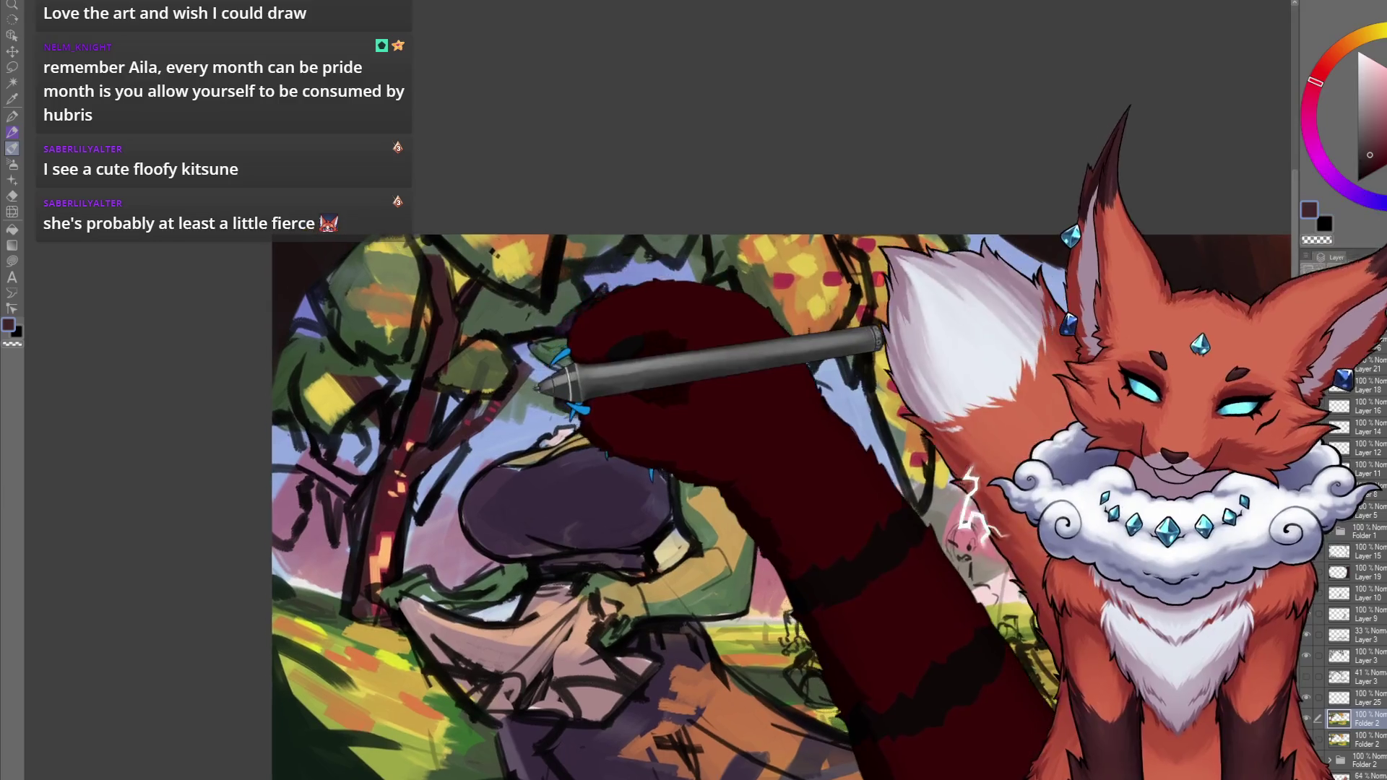
Sample olive-brown, green and dark maroon, then brush dark red onto the left tree.
left_click(470, 348, "alt")
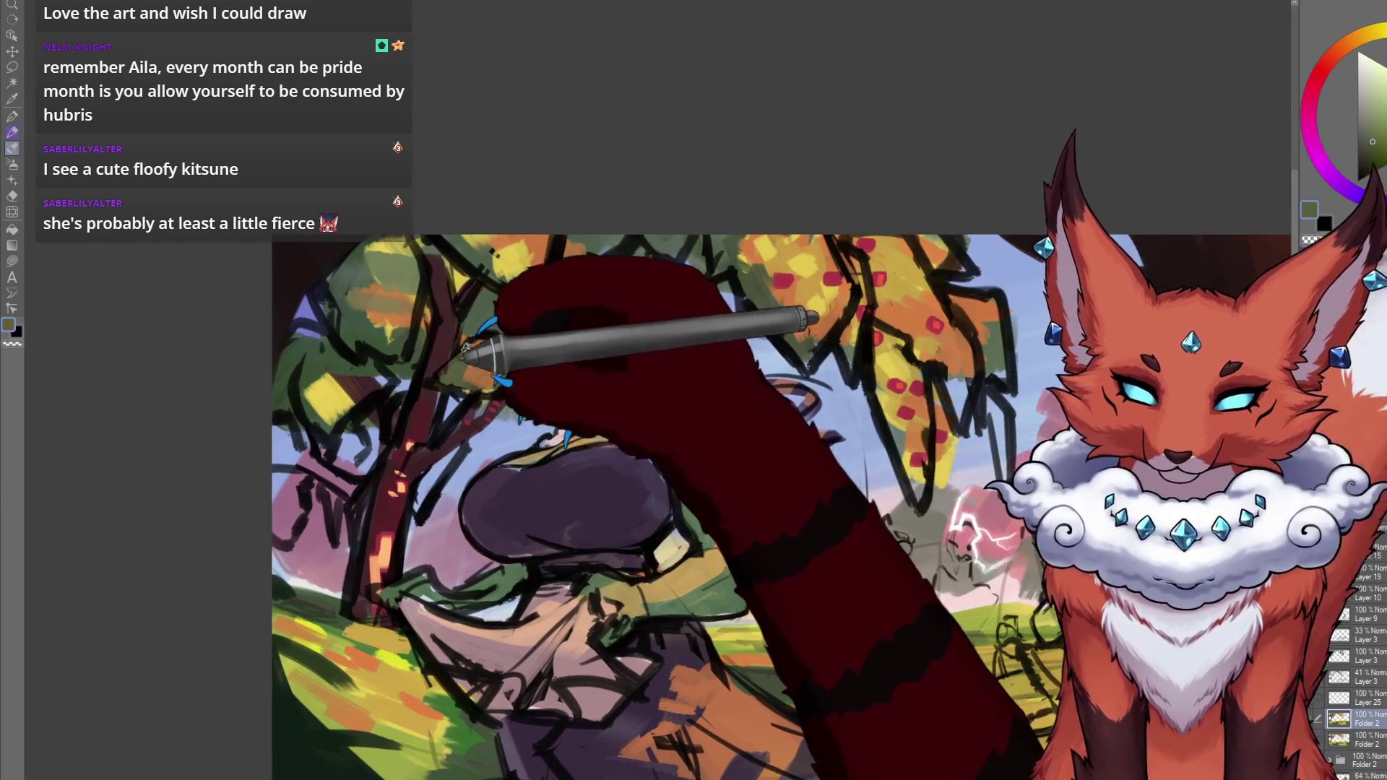
left_click(361, 296, "alt")
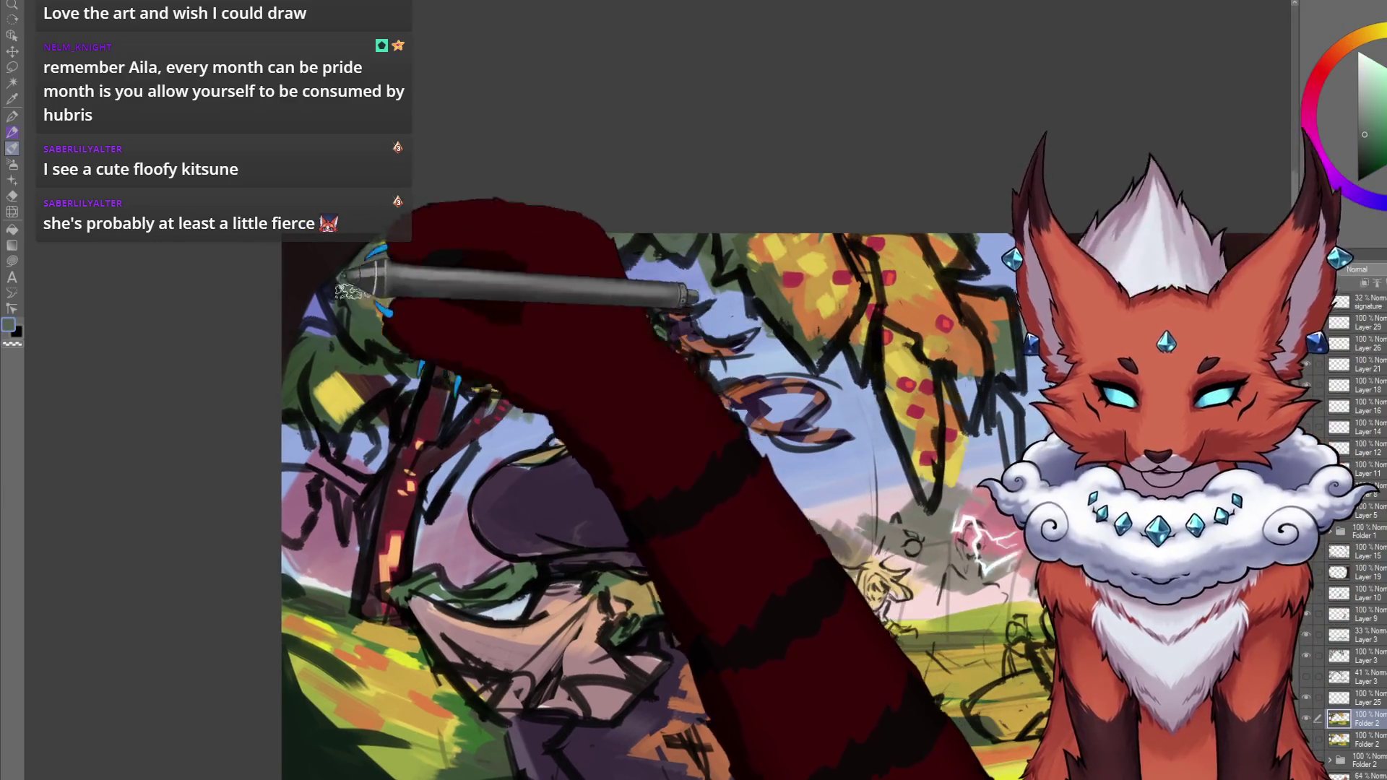
left_click(398, 345, "alt")
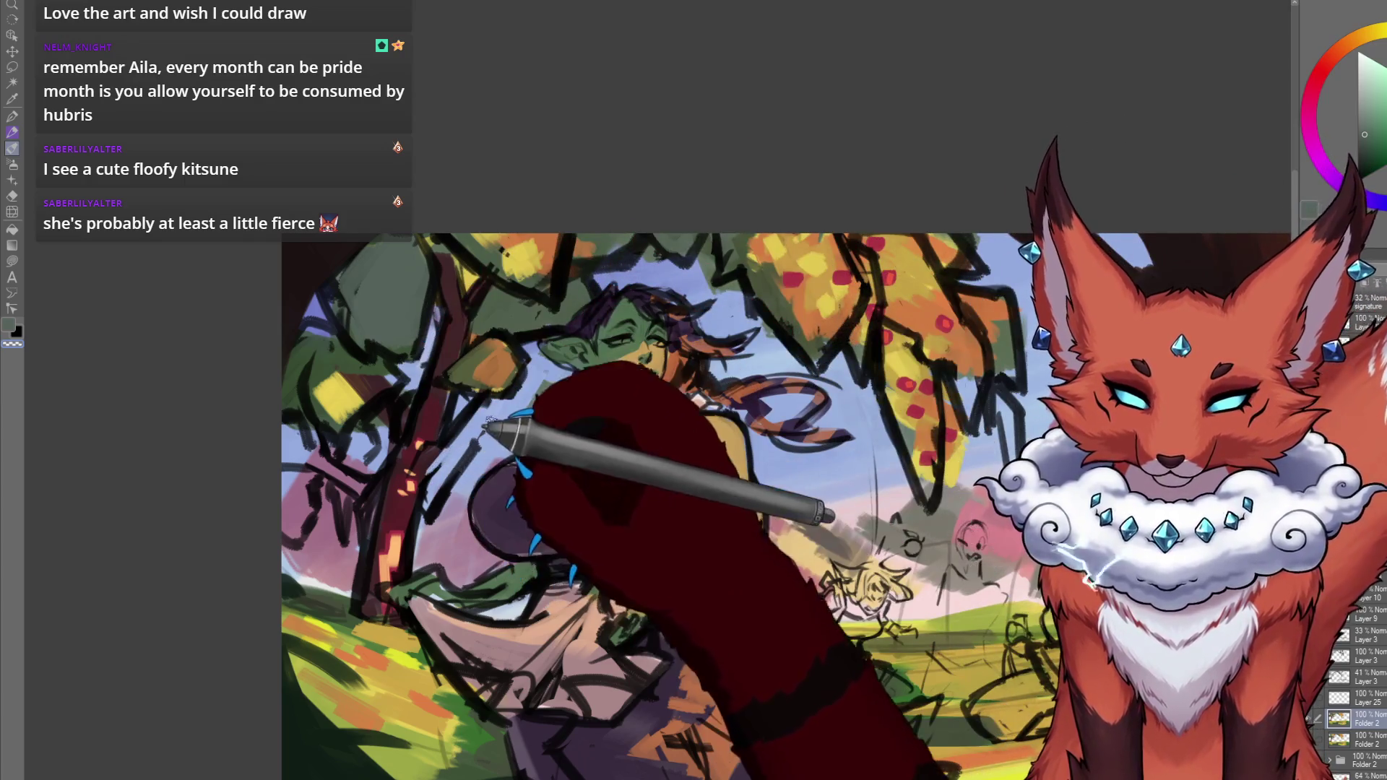
left_click(466, 426, "alt")
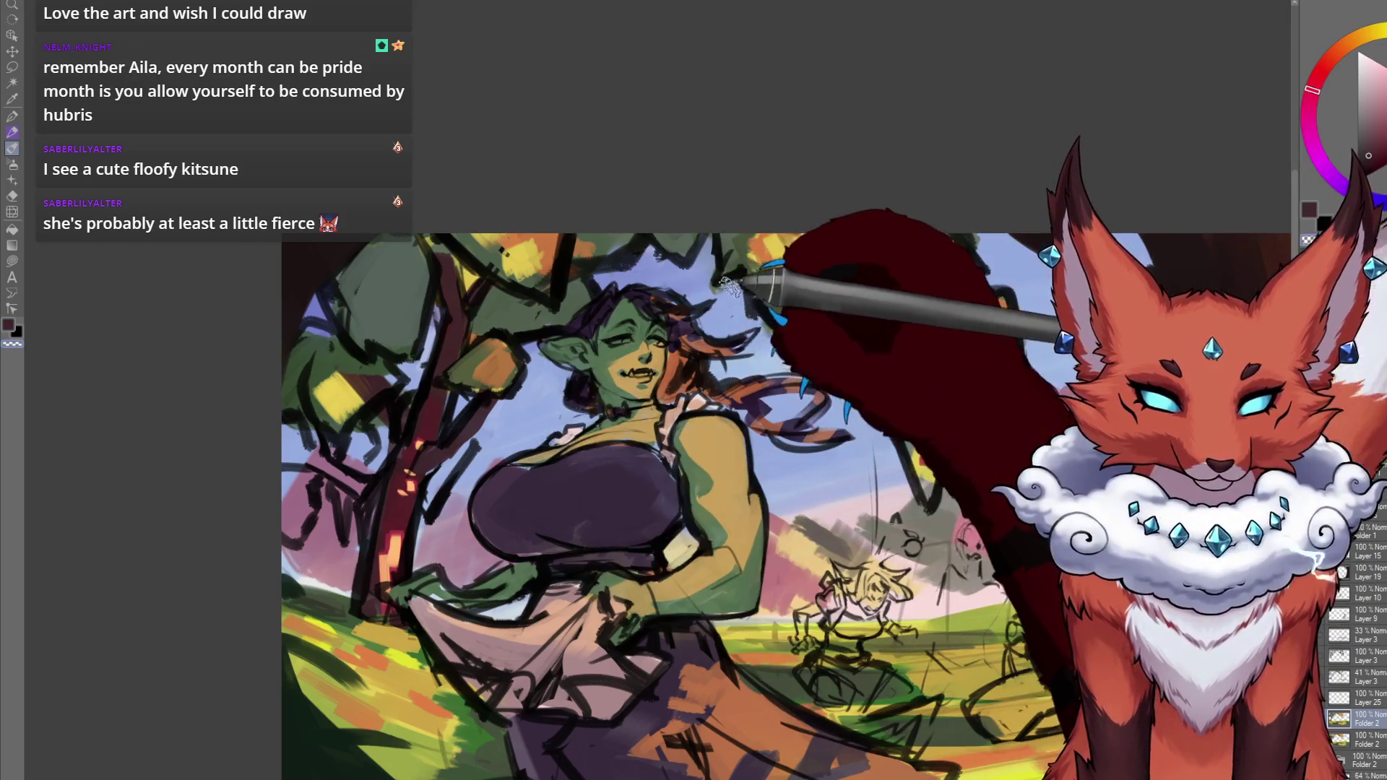
left_click_drag(776, 336, 862, 436)
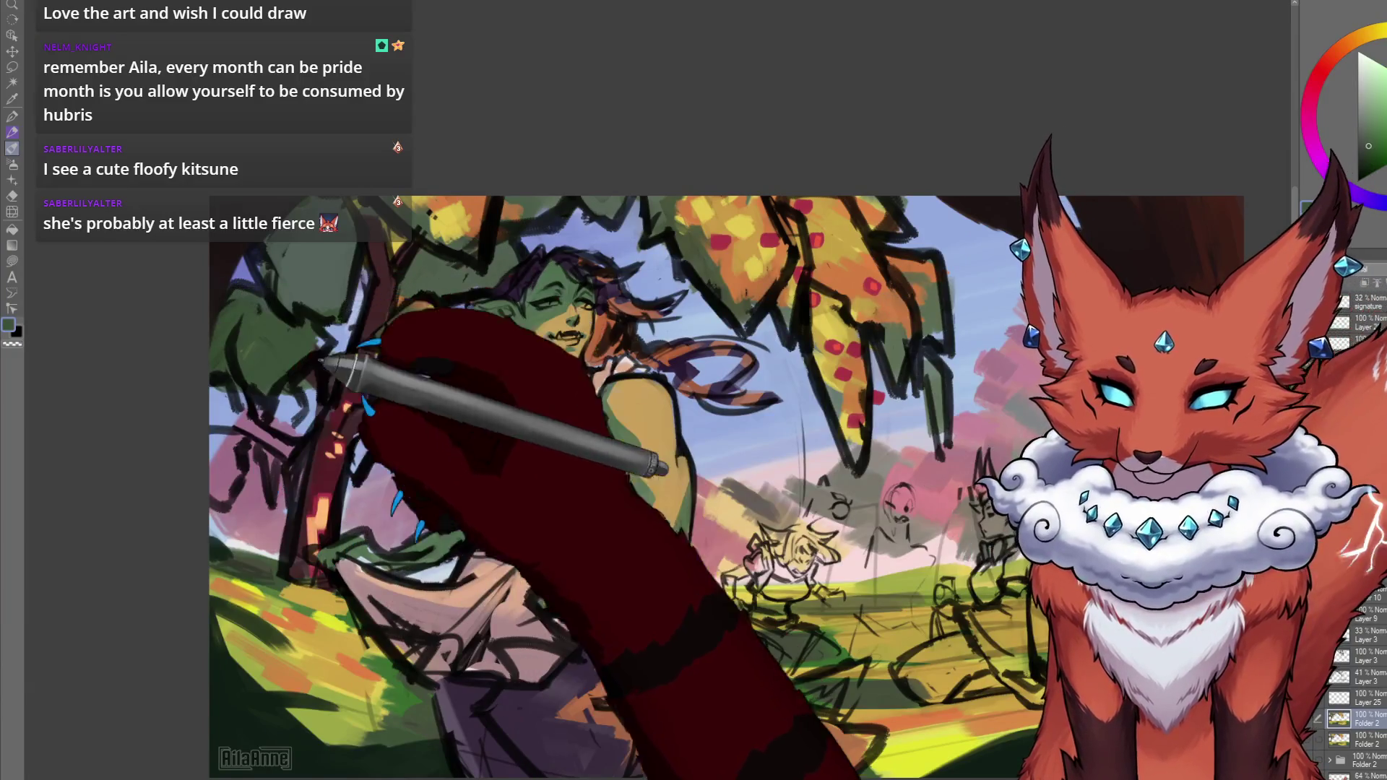
left_click_drag(273, 329, 325, 325)
mouse_move(311, 419)
left_mouse_down()
mouse_move(296, 599)
mouse_move(253, 383)
mouse_move(365, 464)
mouse_move(333, 531)
left_mouse_up()
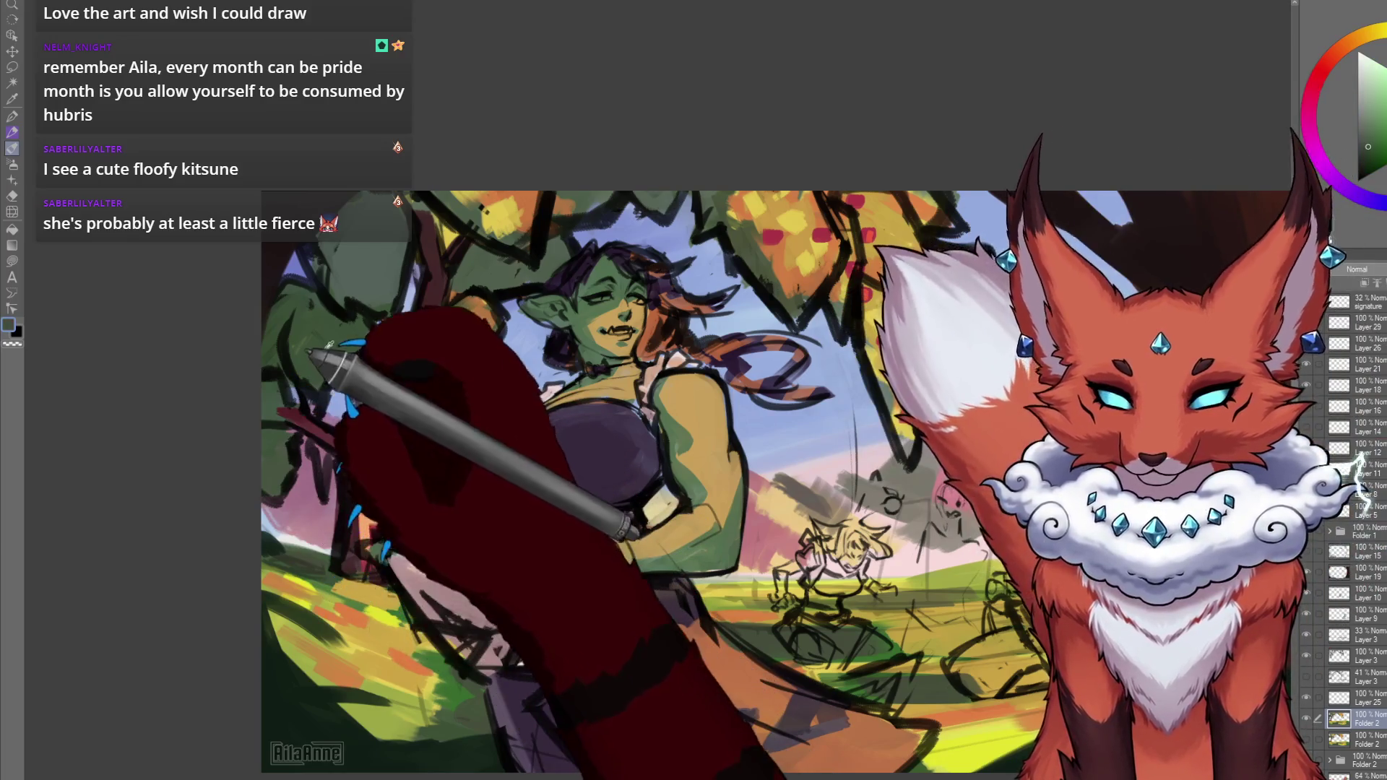
Alternate between grey-green, dark red and dark purplish red, then zoom out over the canvas.
left_click(318, 420, "alt")
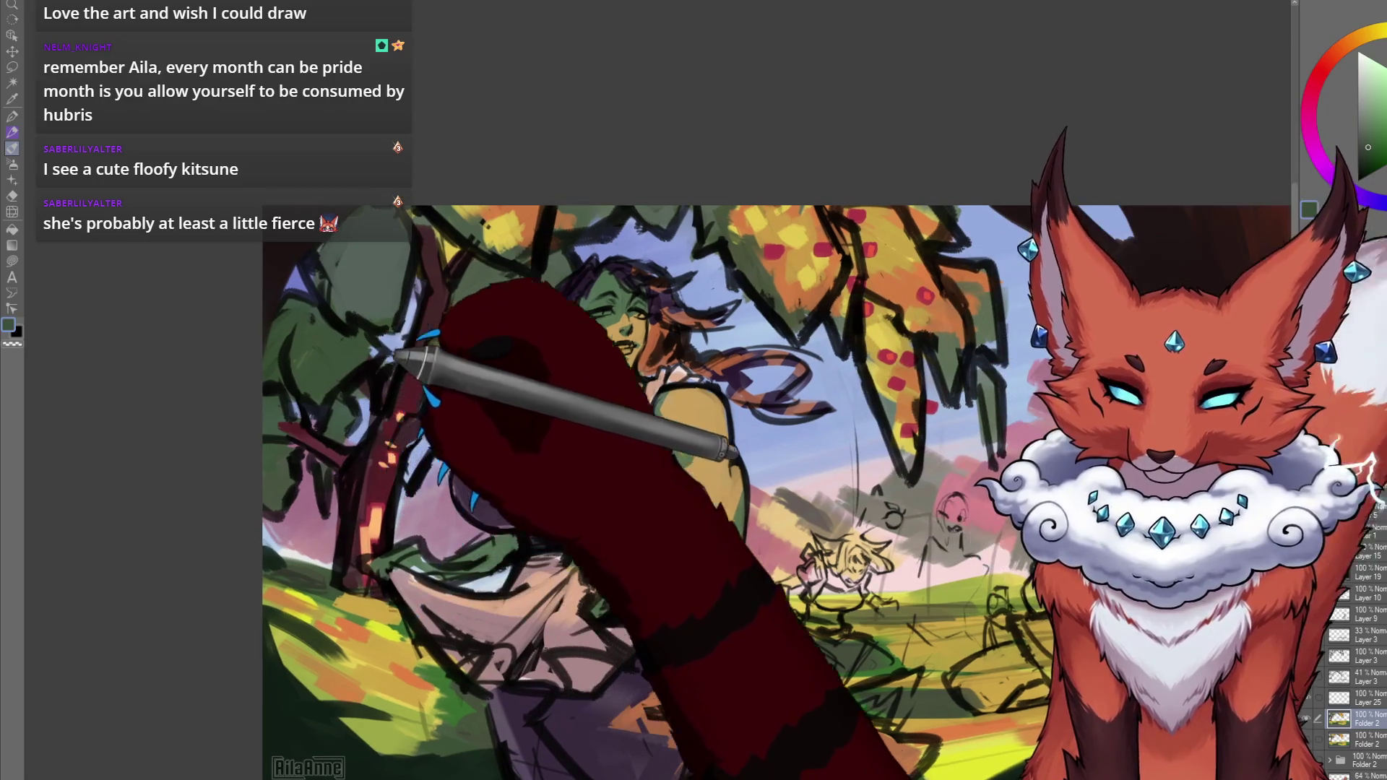
left_click(396, 377, "alt")
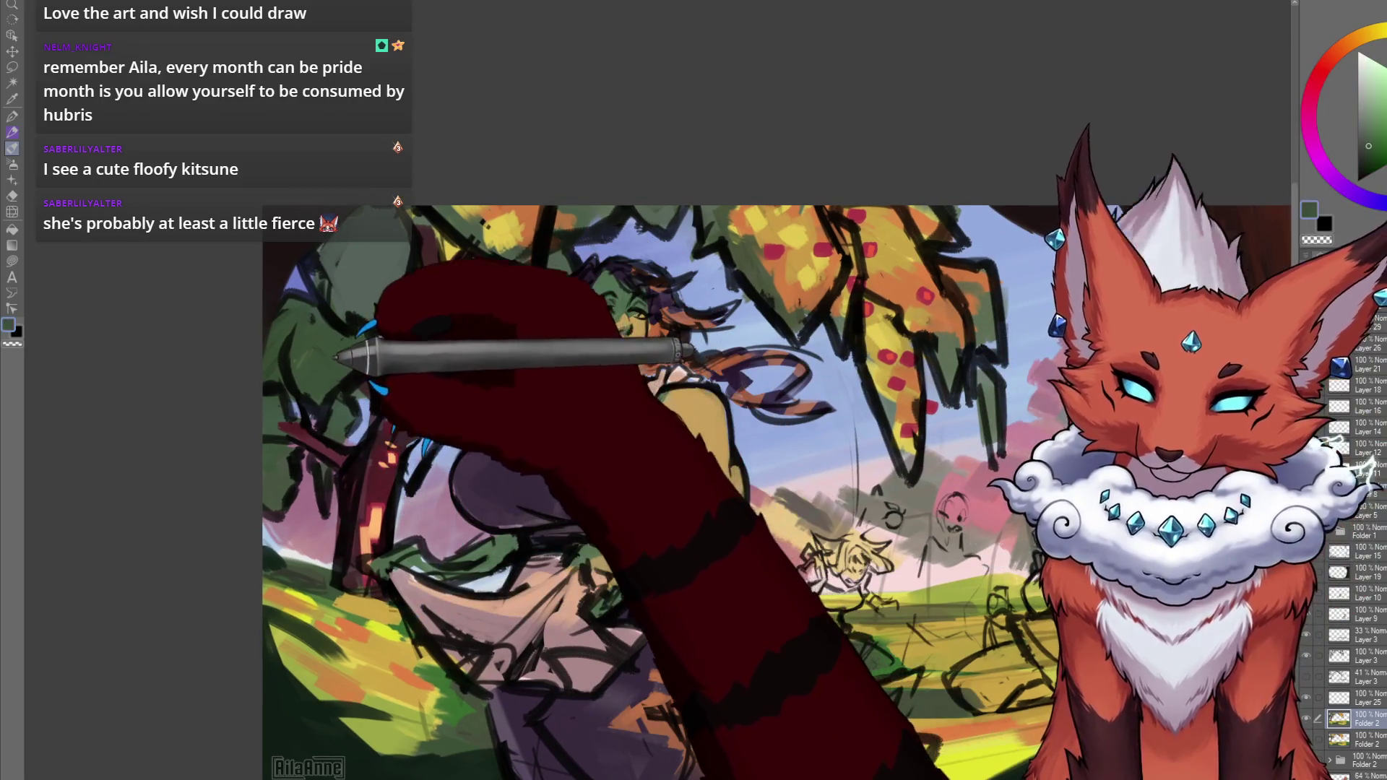
left_click(349, 372, "alt")
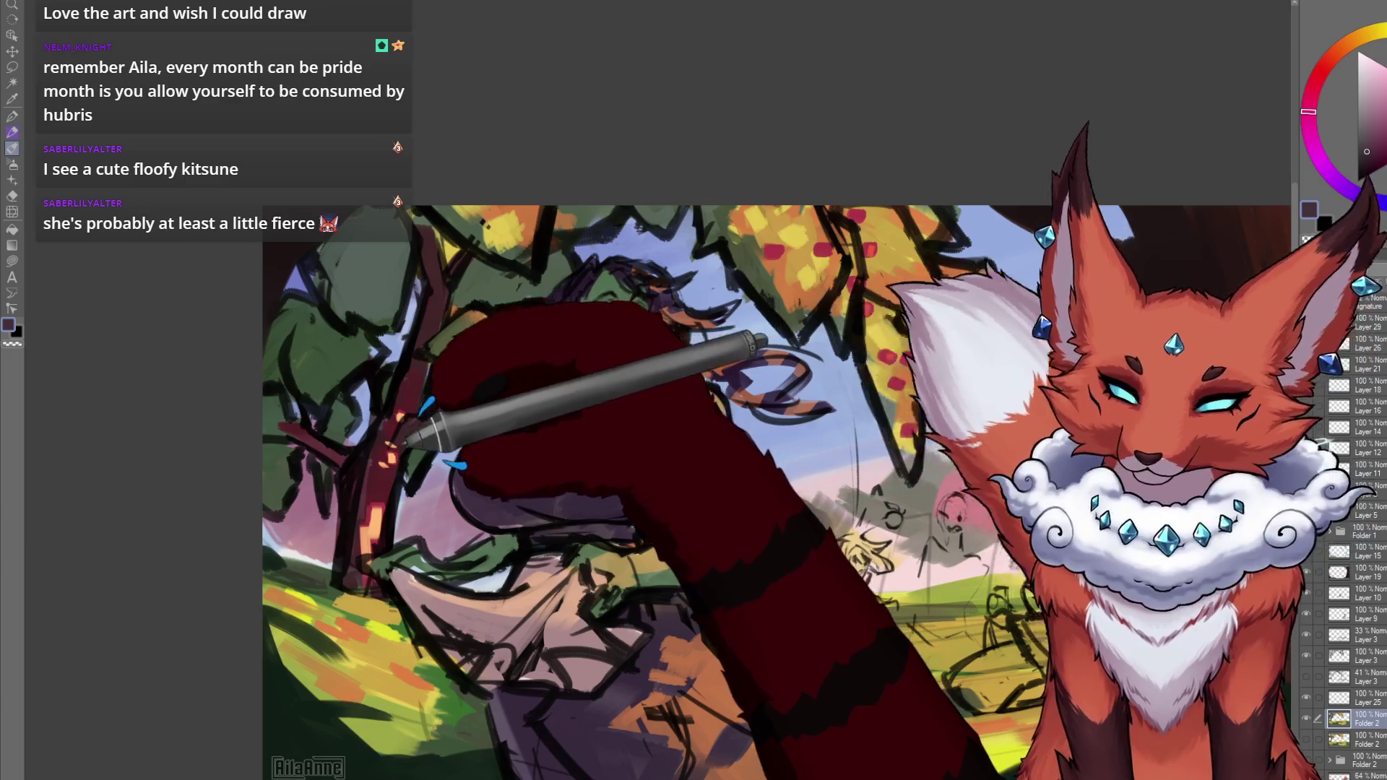
left_click(430, 422, "alt")
left_click_drag(723, 433, 703, 451)
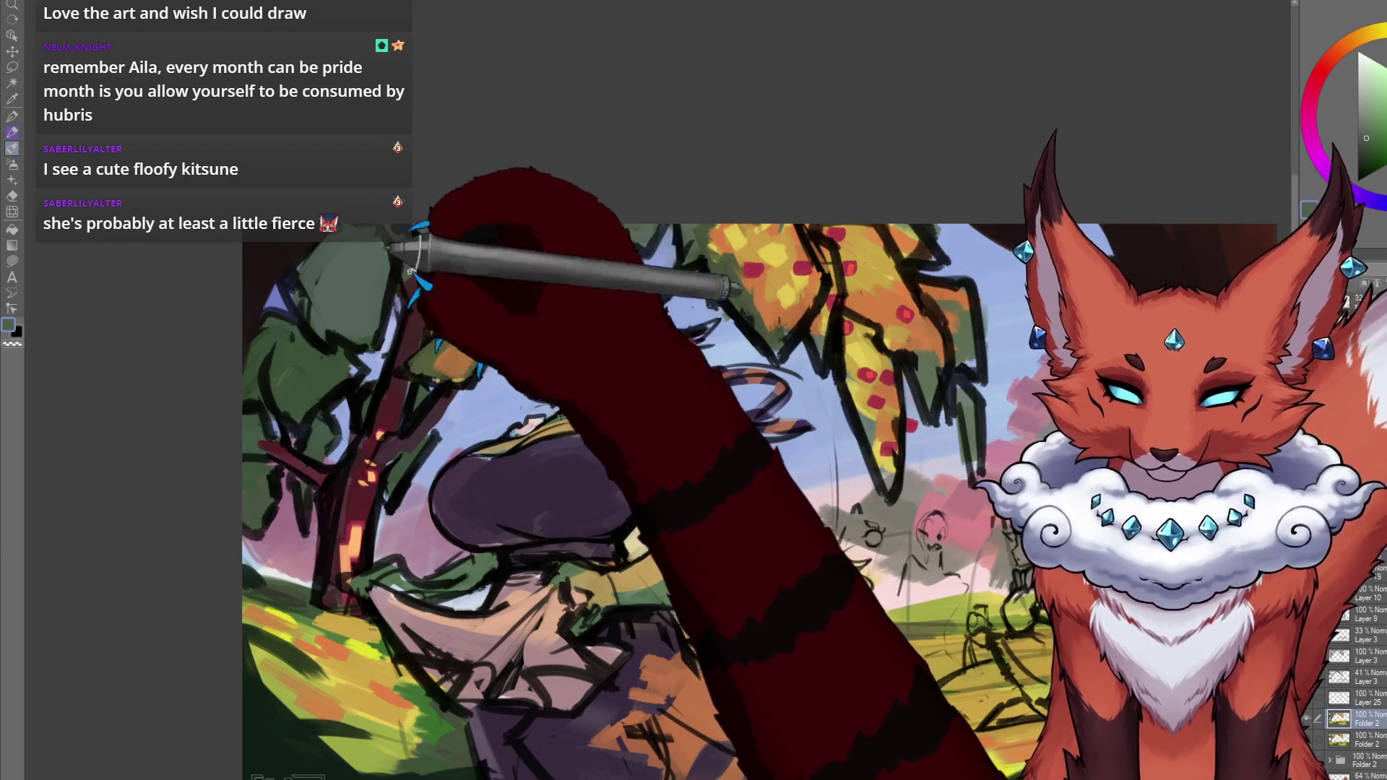
left_click_drag(716, 624, 714, 610)
scroll(714, 610, "down", 3)
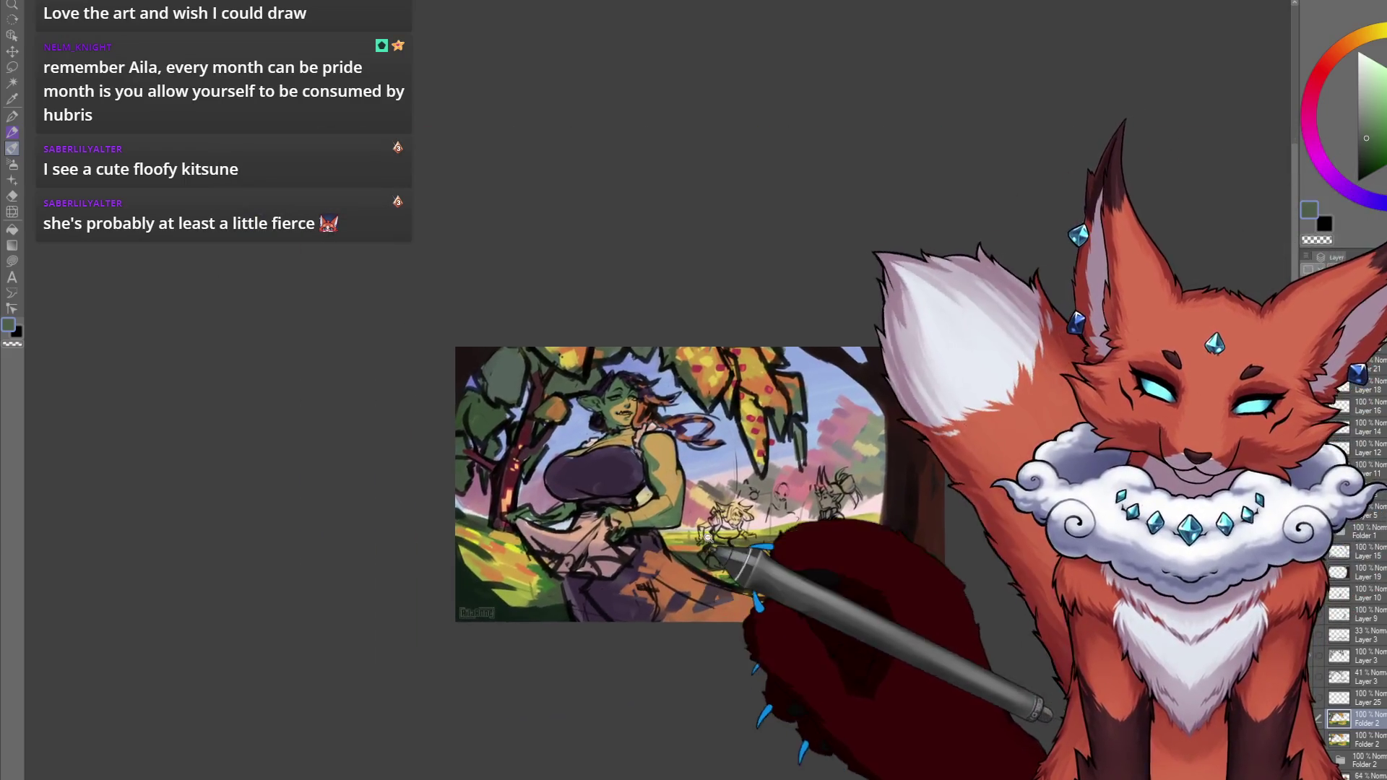
scroll(723, 542, "up", 2)
left_click_drag(726, 542, 721, 549)
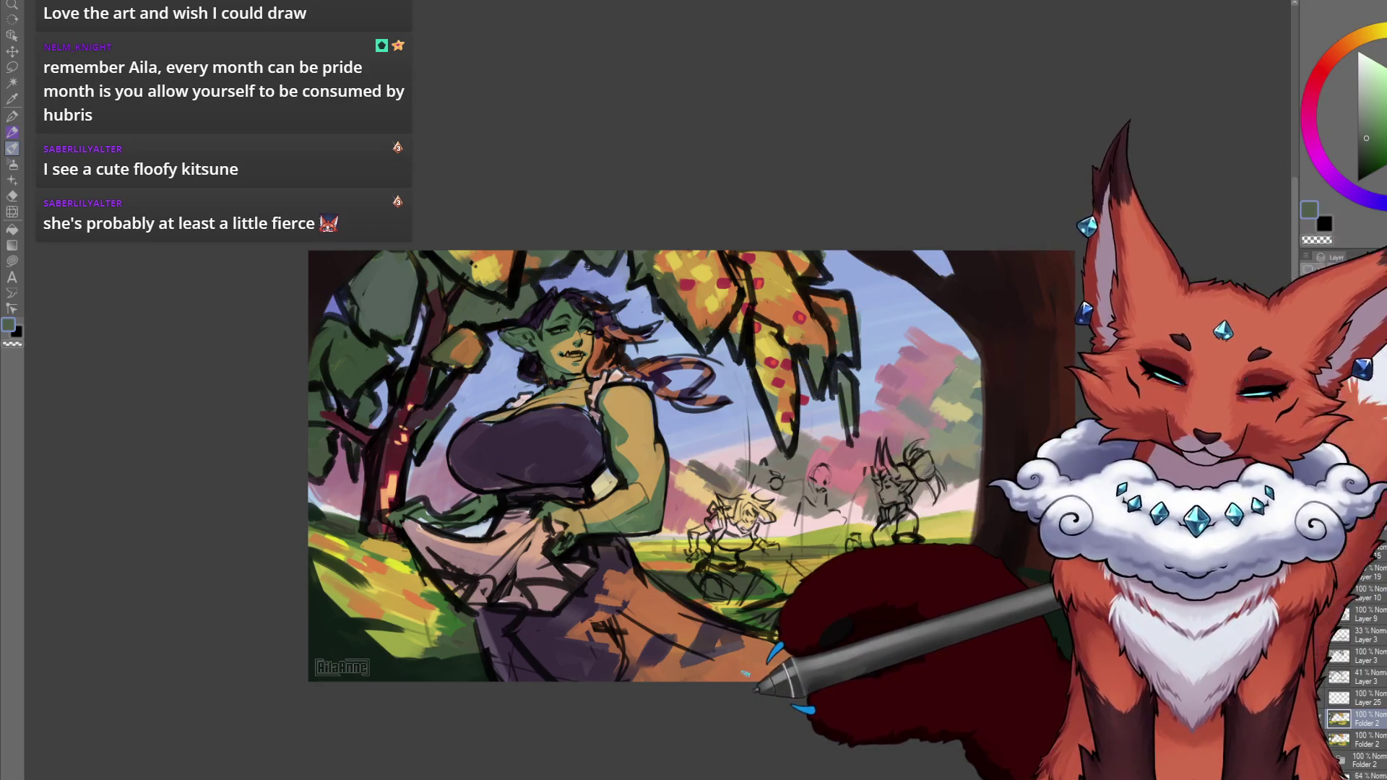
scroll(769, 612, "up", 3)
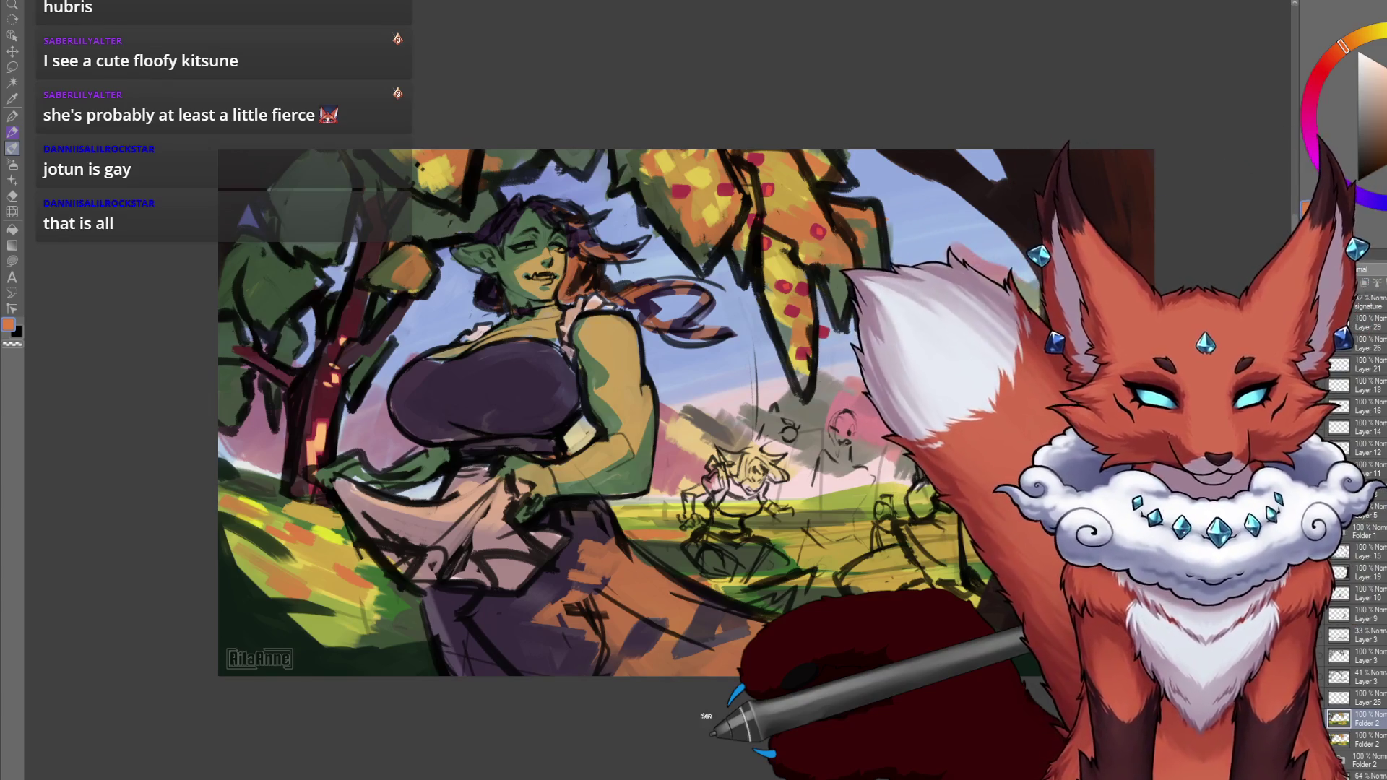
Pick yellow, then return to orange on the colour wheel, panning over the trees.
mouse_move(864, 582)
left_mouse_down()
mouse_move(822, 611)
mouse_move(873, 714)
left_mouse_up()
scroll(852, 625, "up", 2)
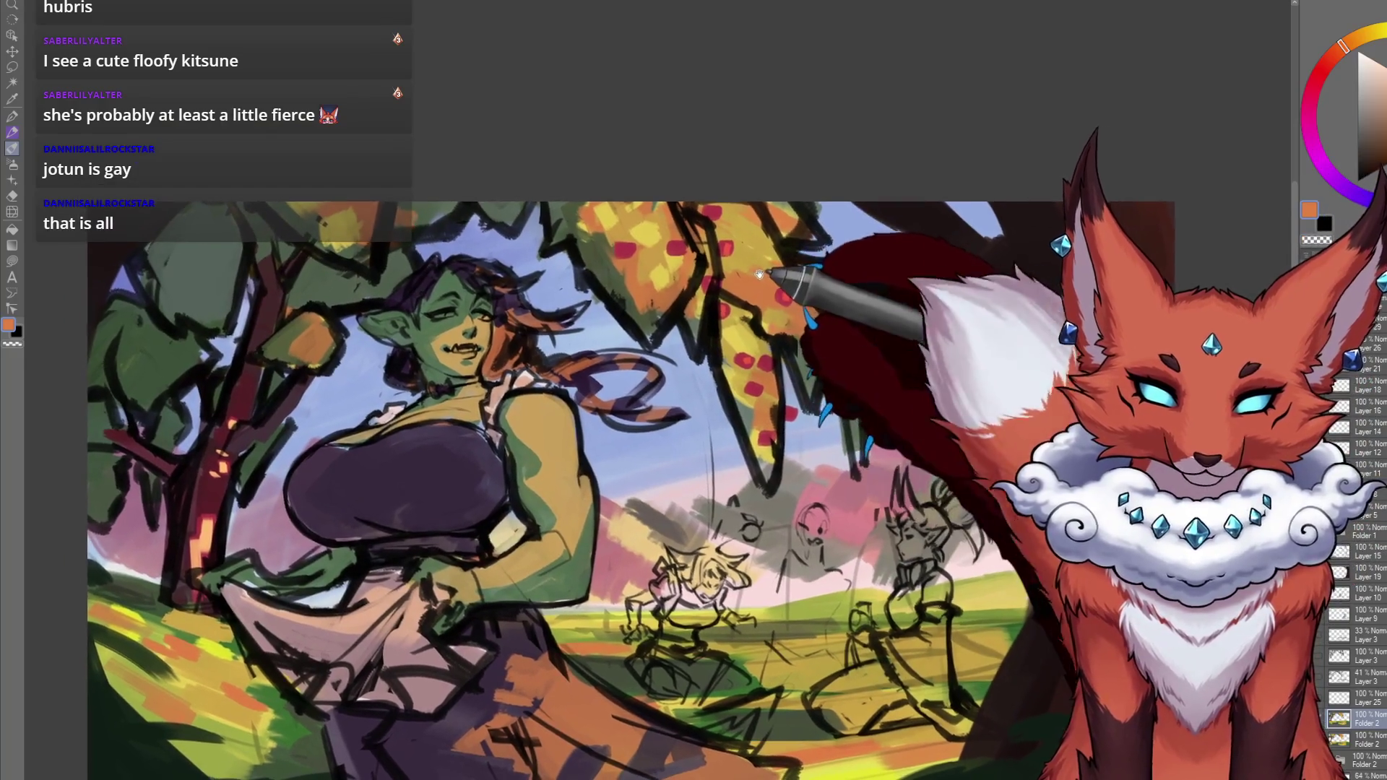
left_click(763, 275, "alt")
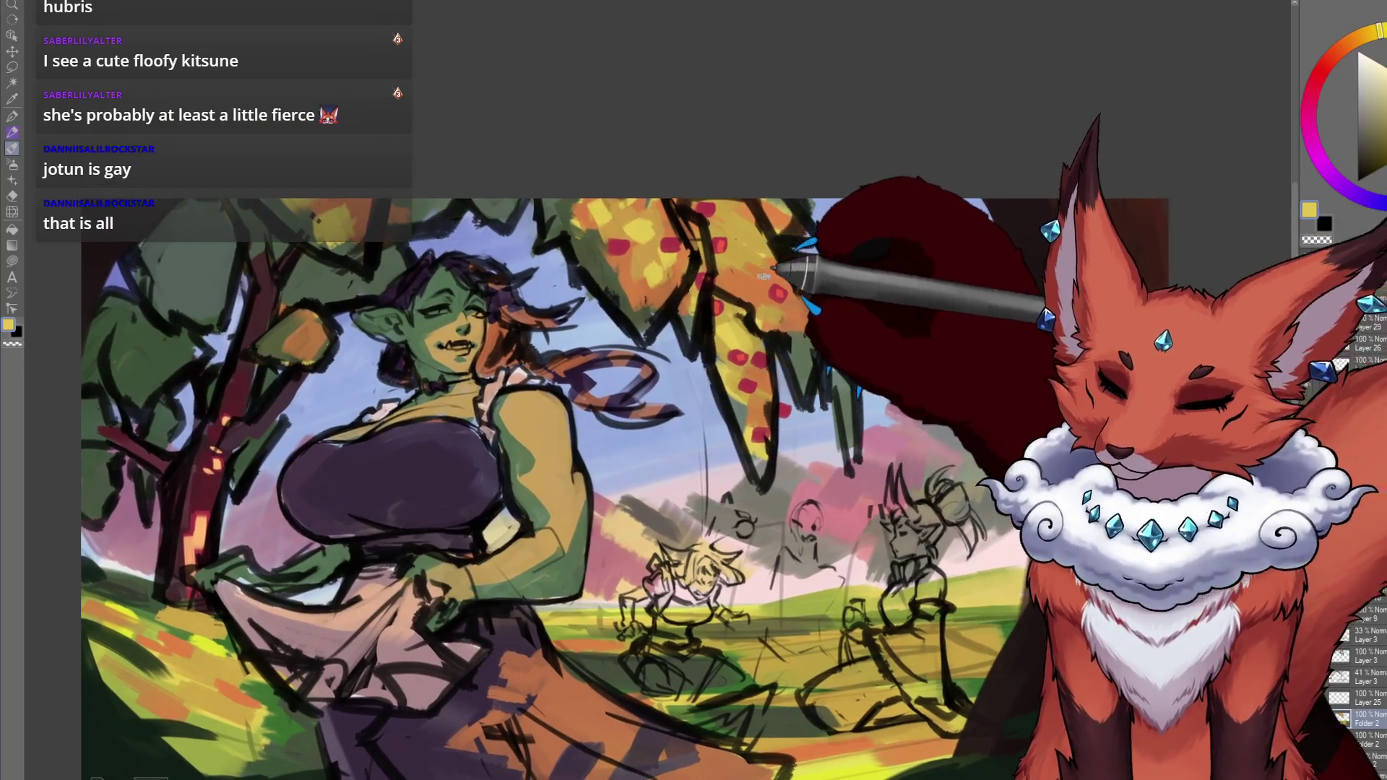
left_click_drag(784, 283, 759, 274)
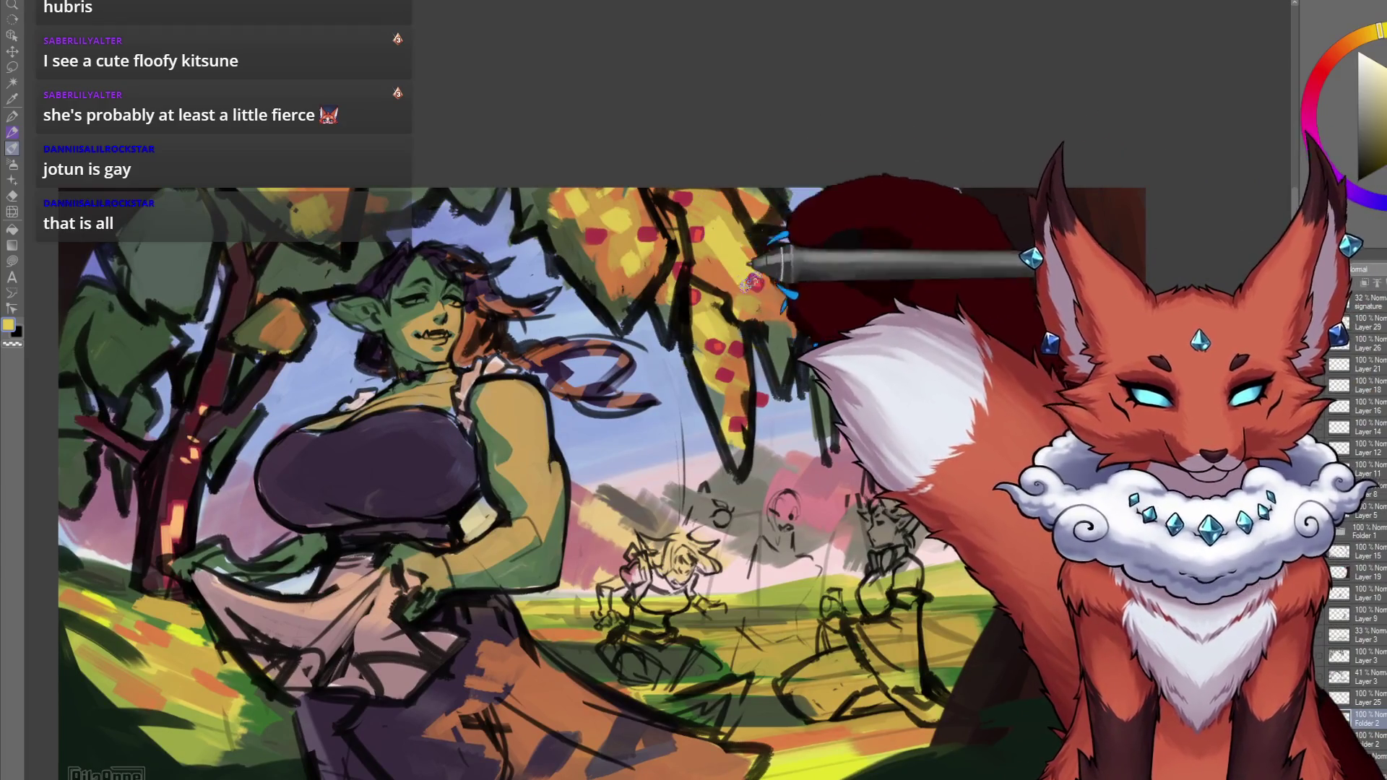
left_click(739, 204, "alt")
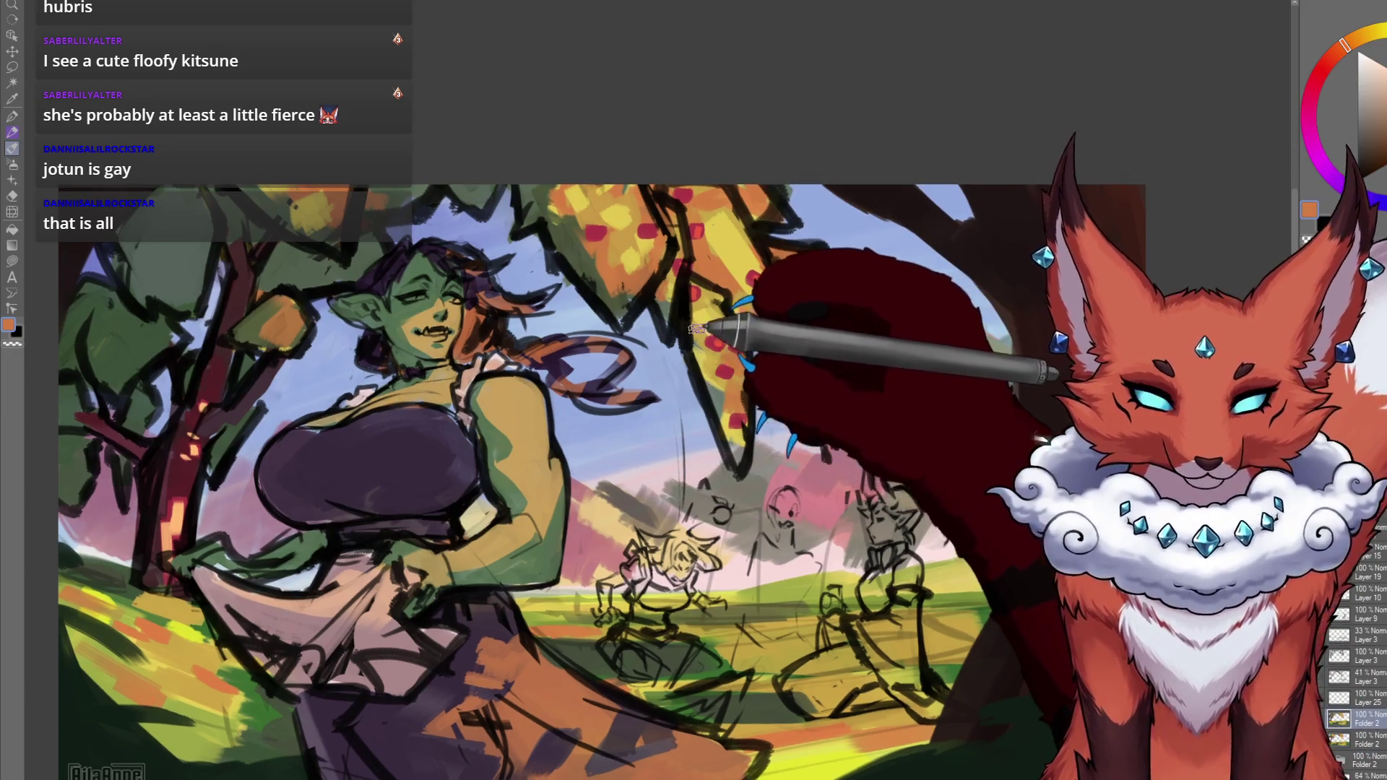
left_click_drag(697, 377, 734, 365)
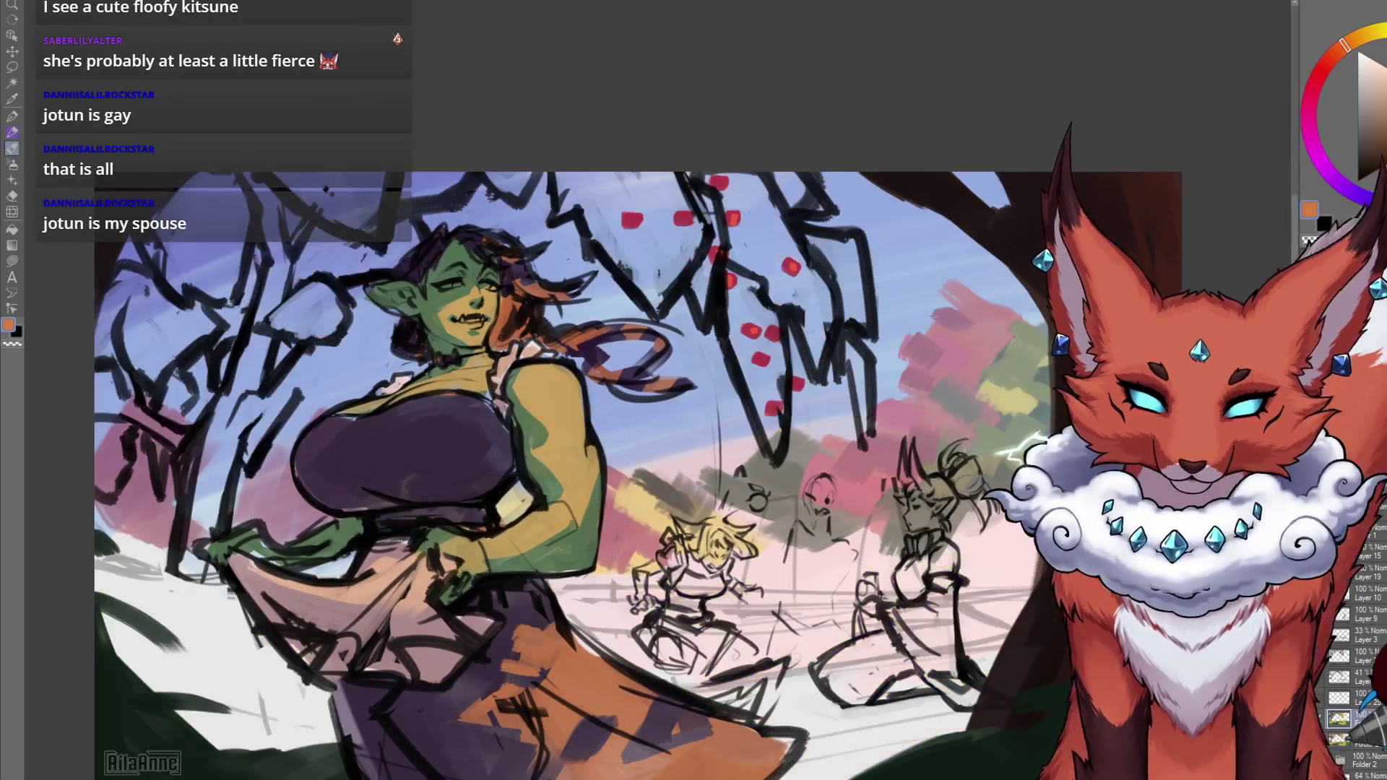
Toggle the tree colour folder off and back on to compare the foliage colours with the linework.
left_click(1367, 721)
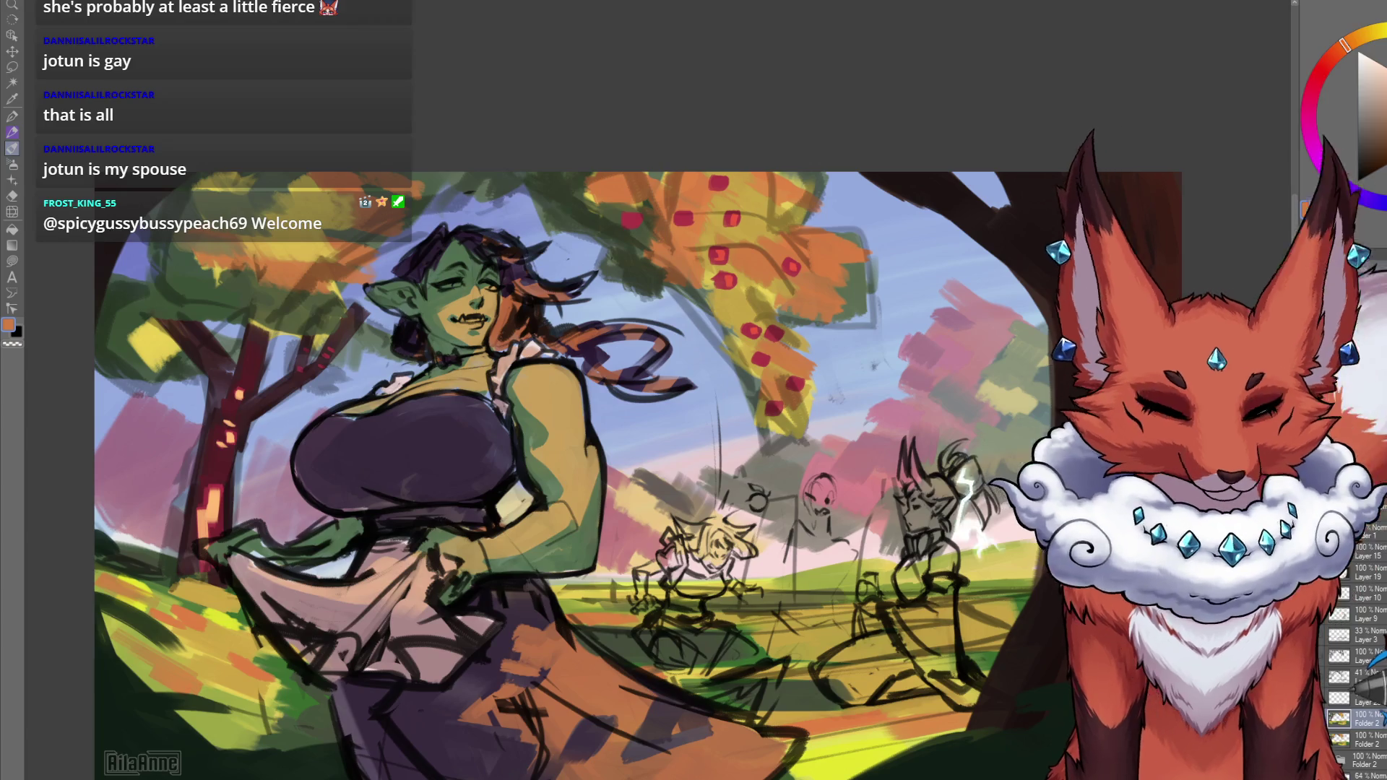
left_click(1325, 695)
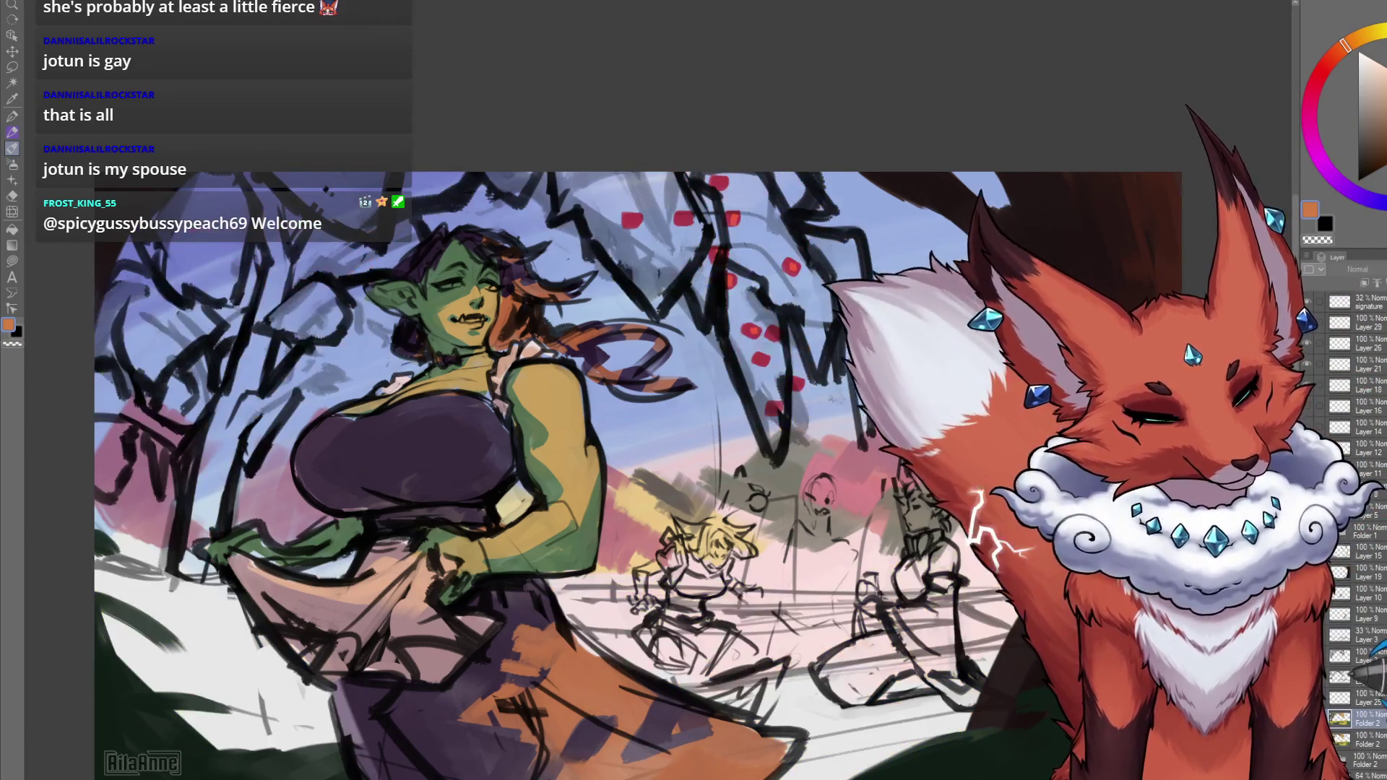
left_click(1368, 721)
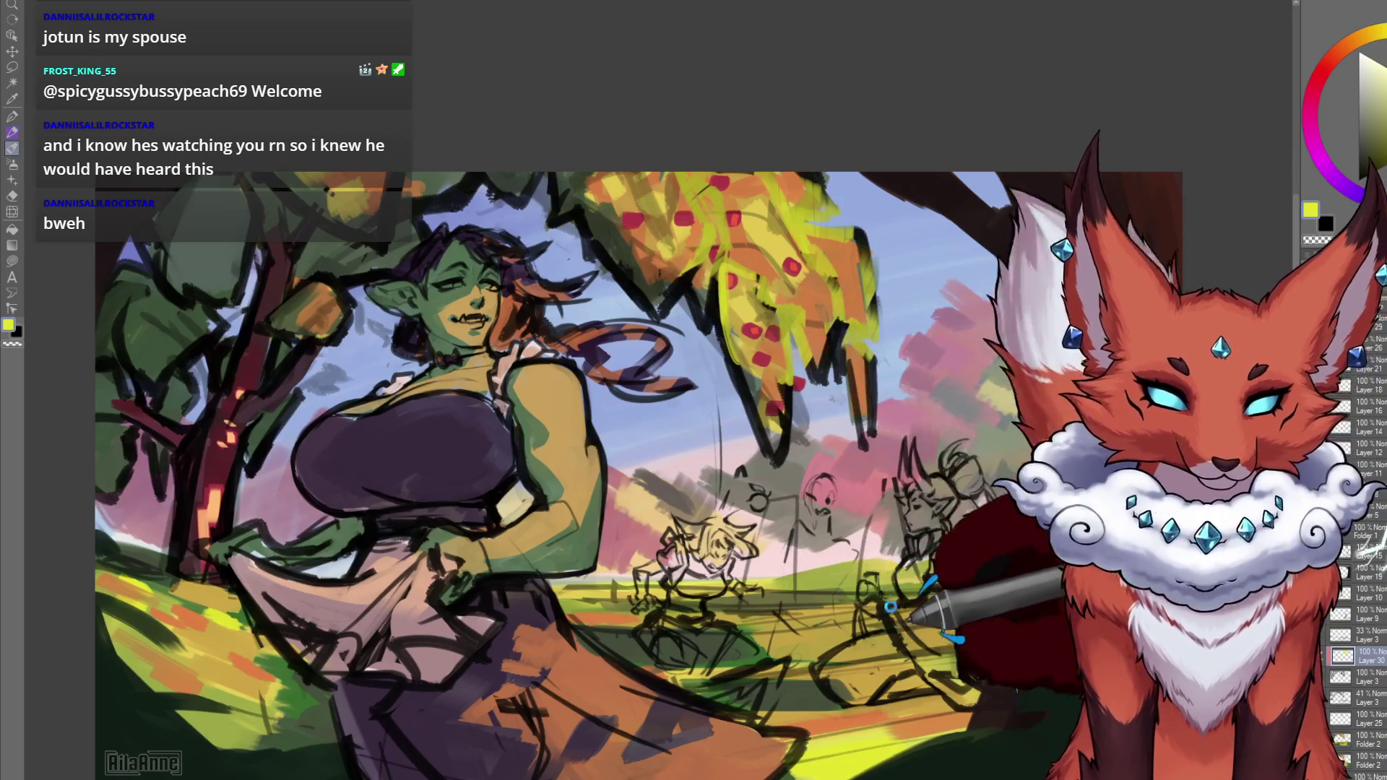
Switch to the transparent drawing colour with C and zoom out slightly over the painting.
mouse_move(857, 645)
left_mouse_down()
mouse_move(900, 618)
mouse_move(836, 710)
left_mouse_up()
key("c")
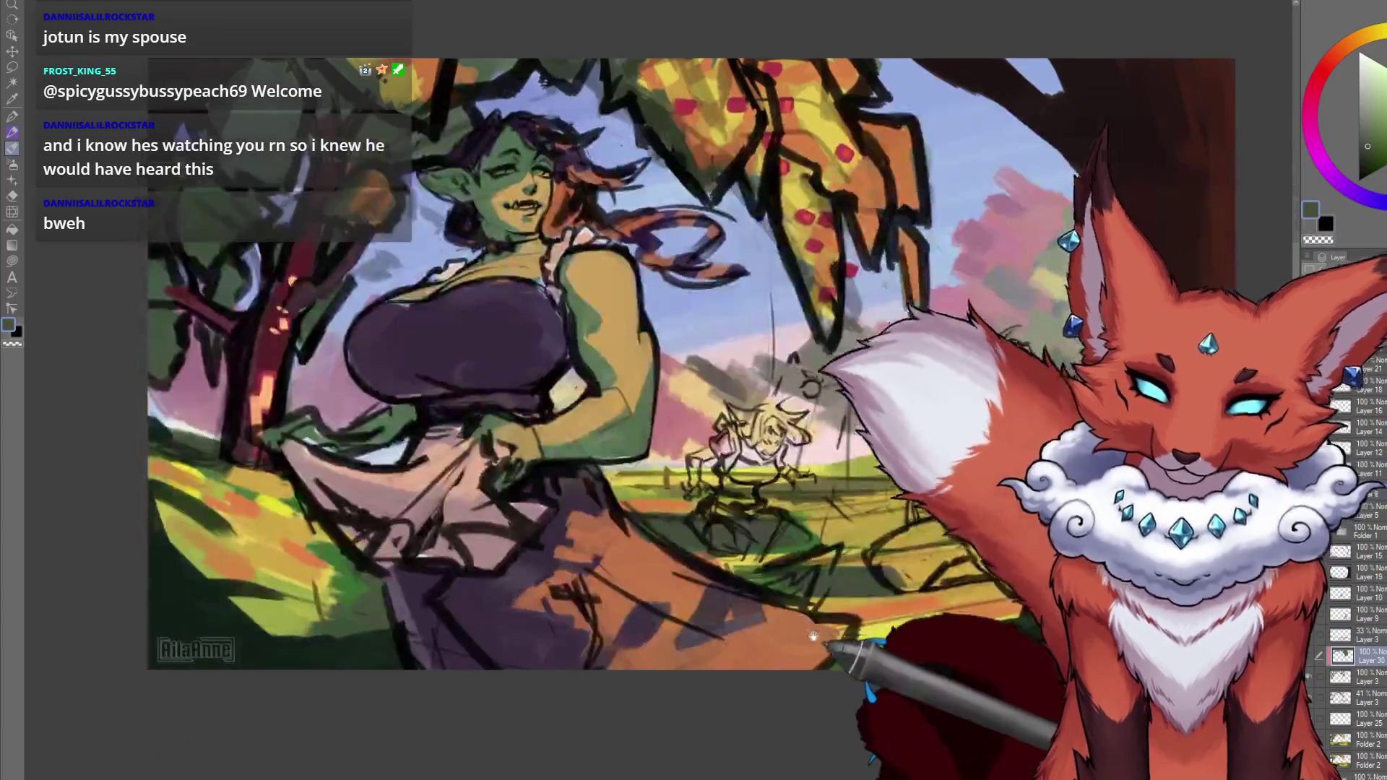
scroll(787, 665, "down", 3)
left_click_drag(787, 665, 775, 663)
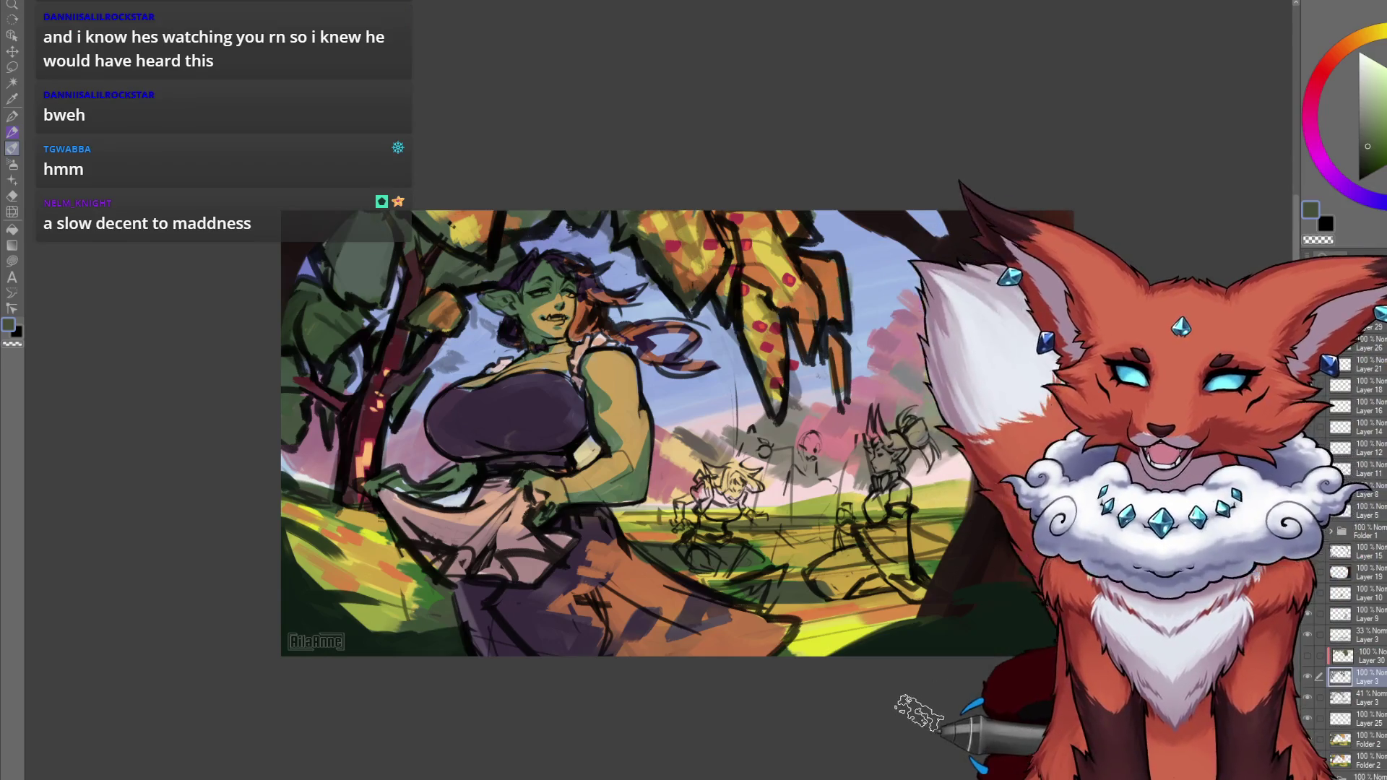
Select Layer 3 in the Layer panel, then zoom out to view the whole illustration.
mouse_move(841, 599)
left_mouse_down()
mouse_move(872, 609)
mouse_move(921, 680)
left_mouse_up()
scroll(629, 364, "up", 2)
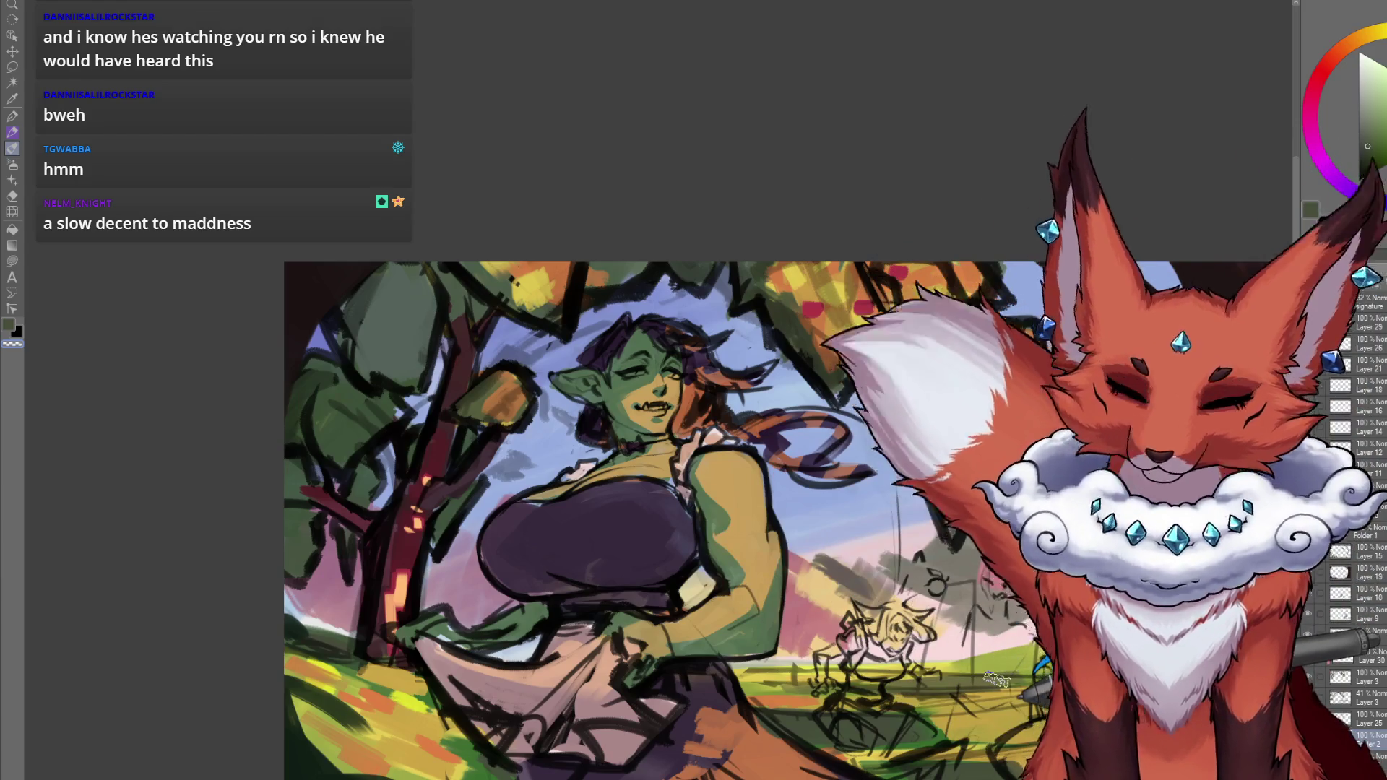
left_click(1351, 677)
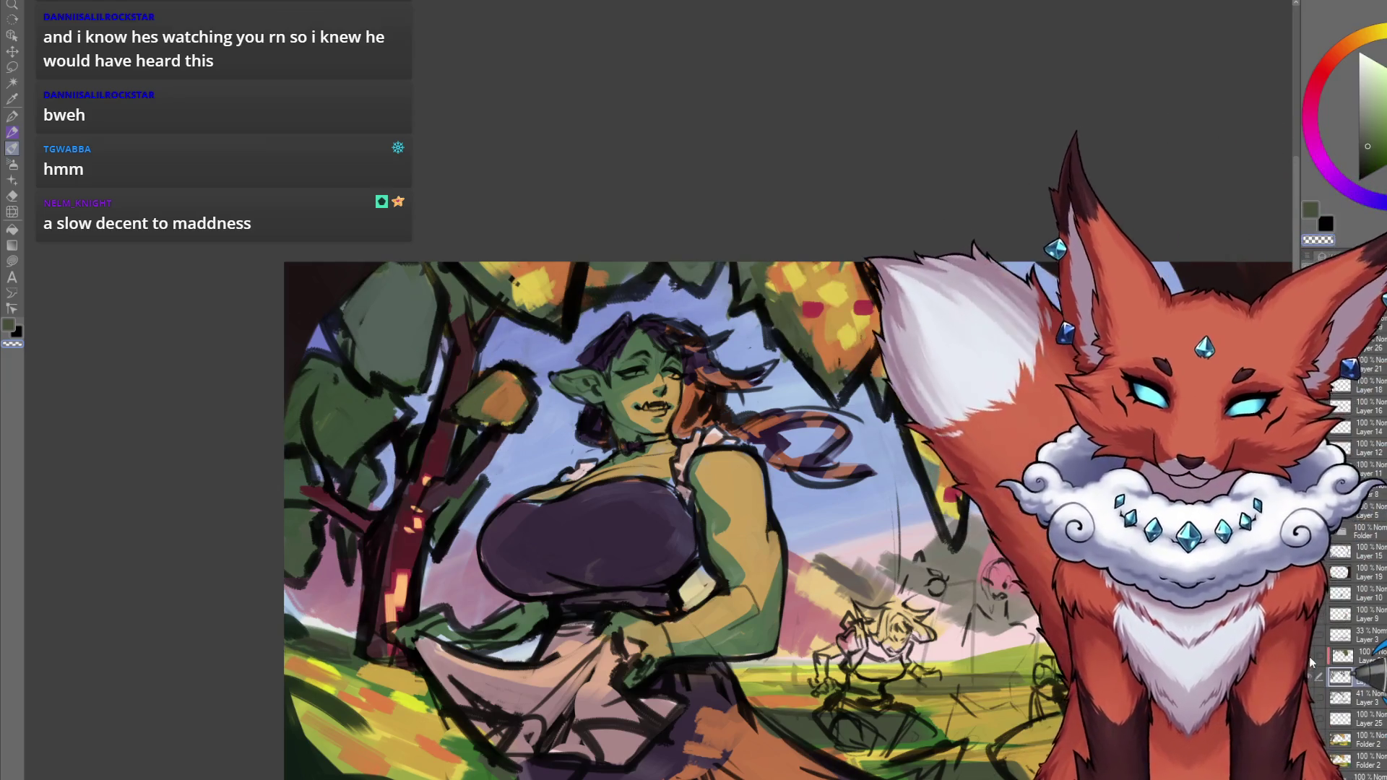
mouse_move(932, 675)
left_mouse_down()
mouse_move(795, 669)
mouse_move(761, 628)
left_mouse_up()
key("ctrl+minus")
key("ctrl+minus")
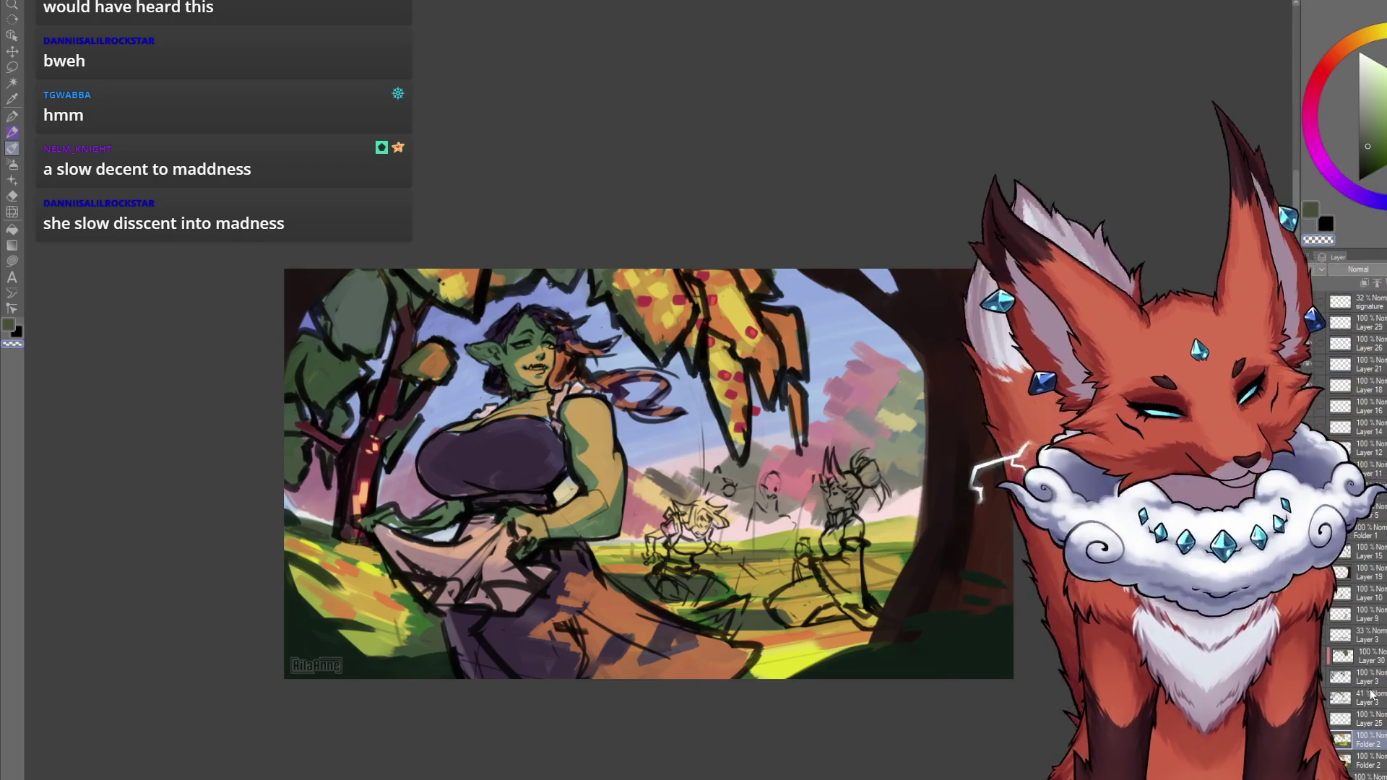
Add a new blank Layer 30 above Layer 29 at the top of the stack.
left_click(1373, 659)
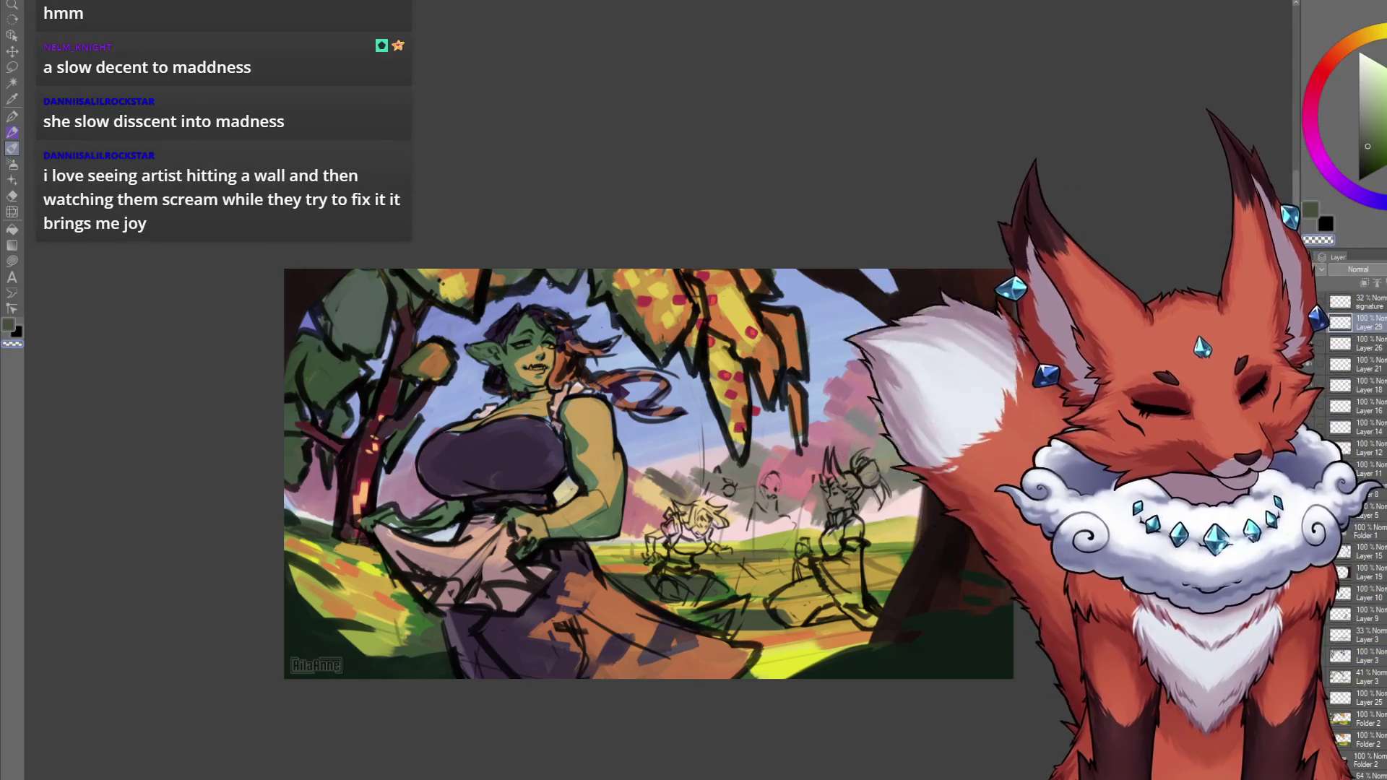
key("ctrl+shift+n")
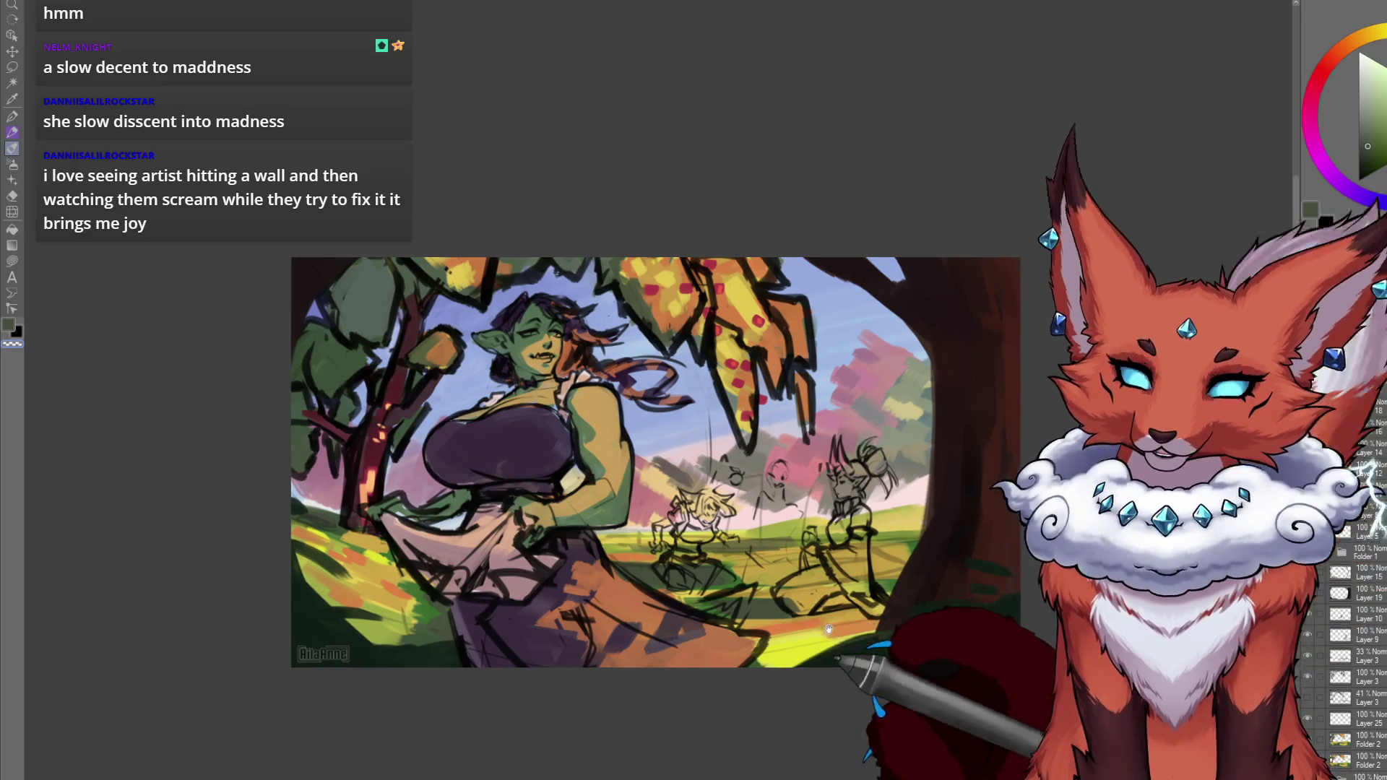
scroll(853, 703, "up", 2)
left_click_drag(867, 623, 847, 606)
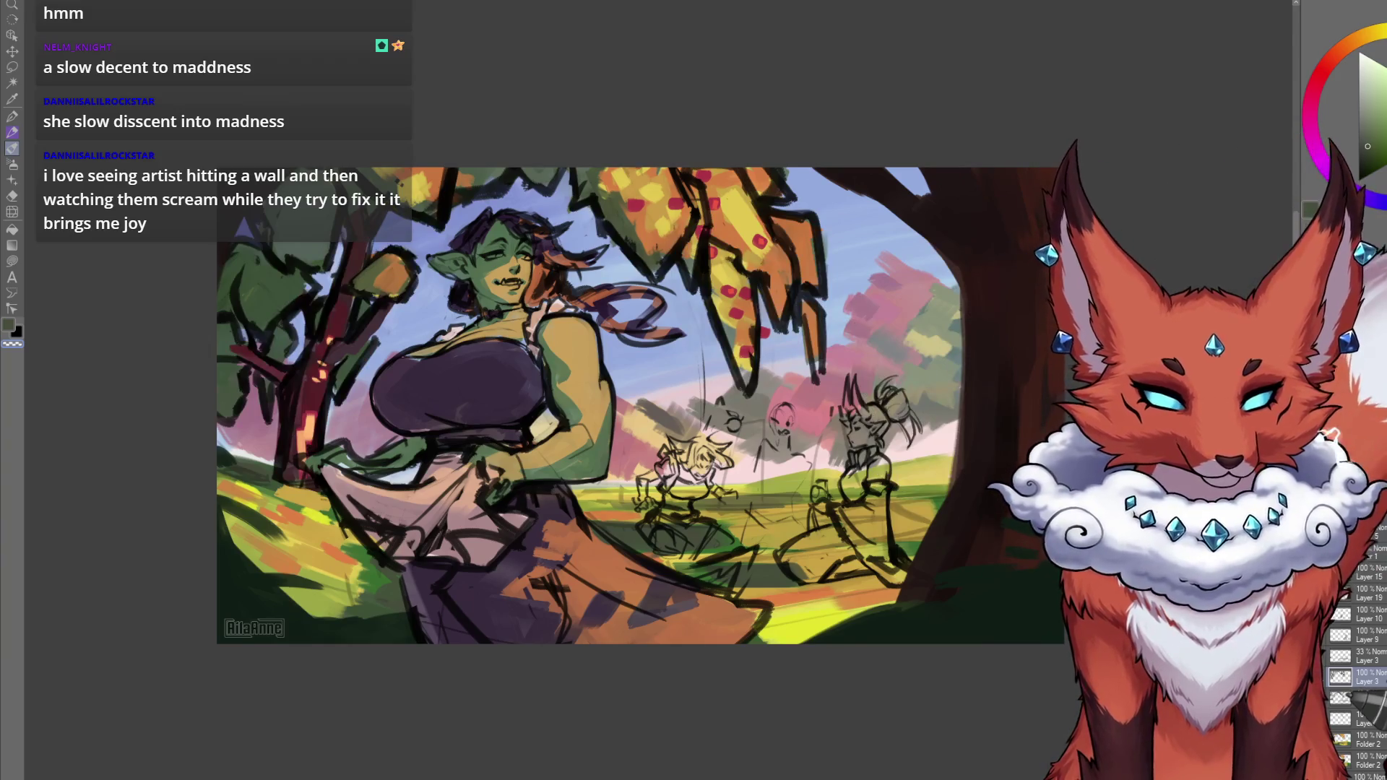
Briefly hide and restore the dark tree linework, then move Layer 3 below Folder 2.
key("ctrl+z")
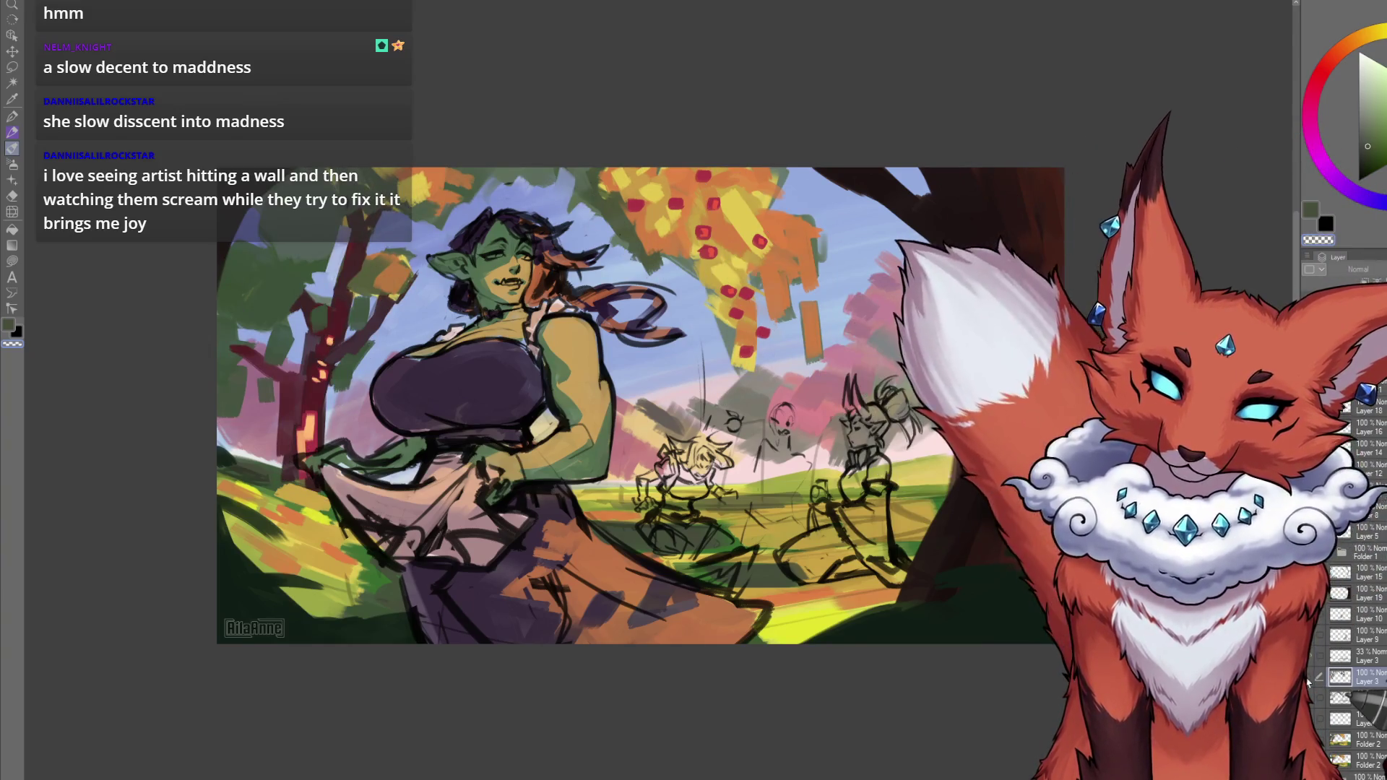
key("ctrl+y")
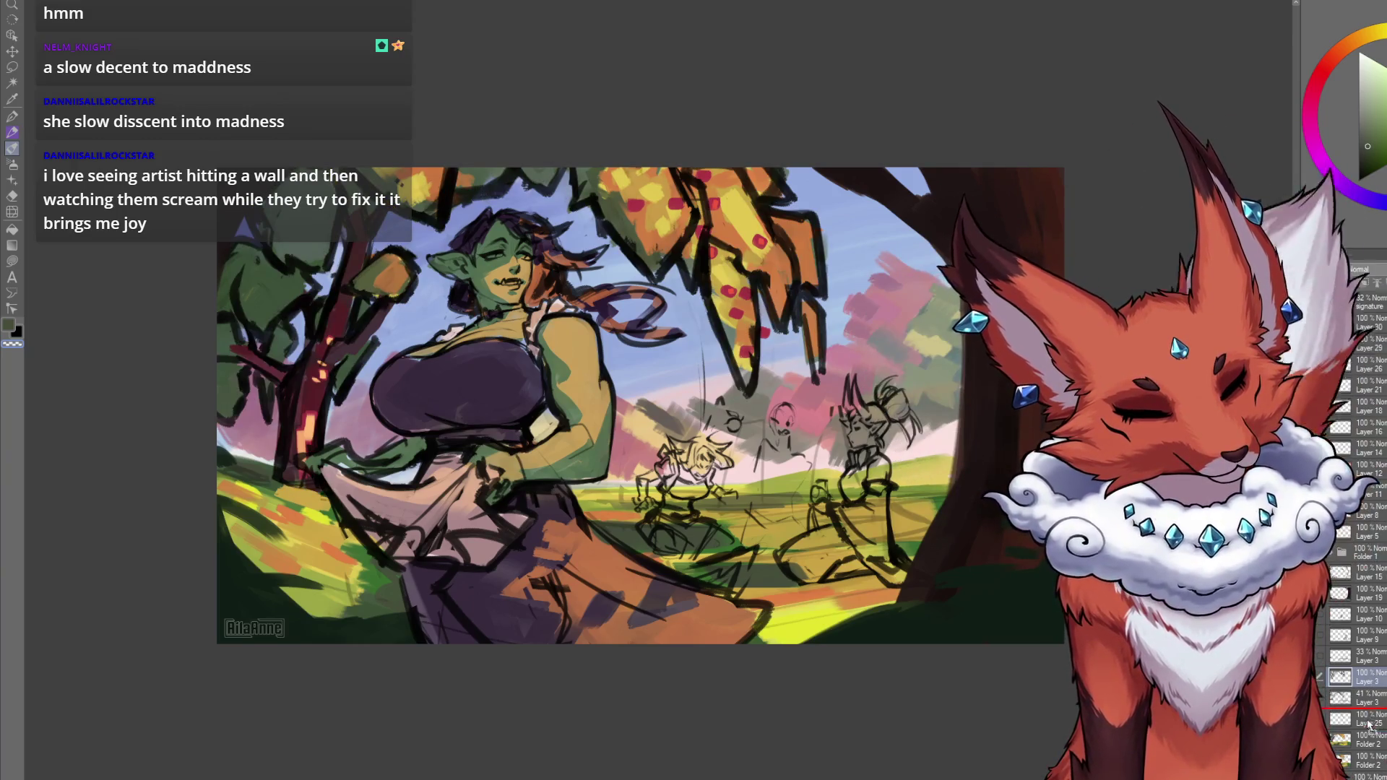
left_click_drag(1367, 725, 1360, 747)
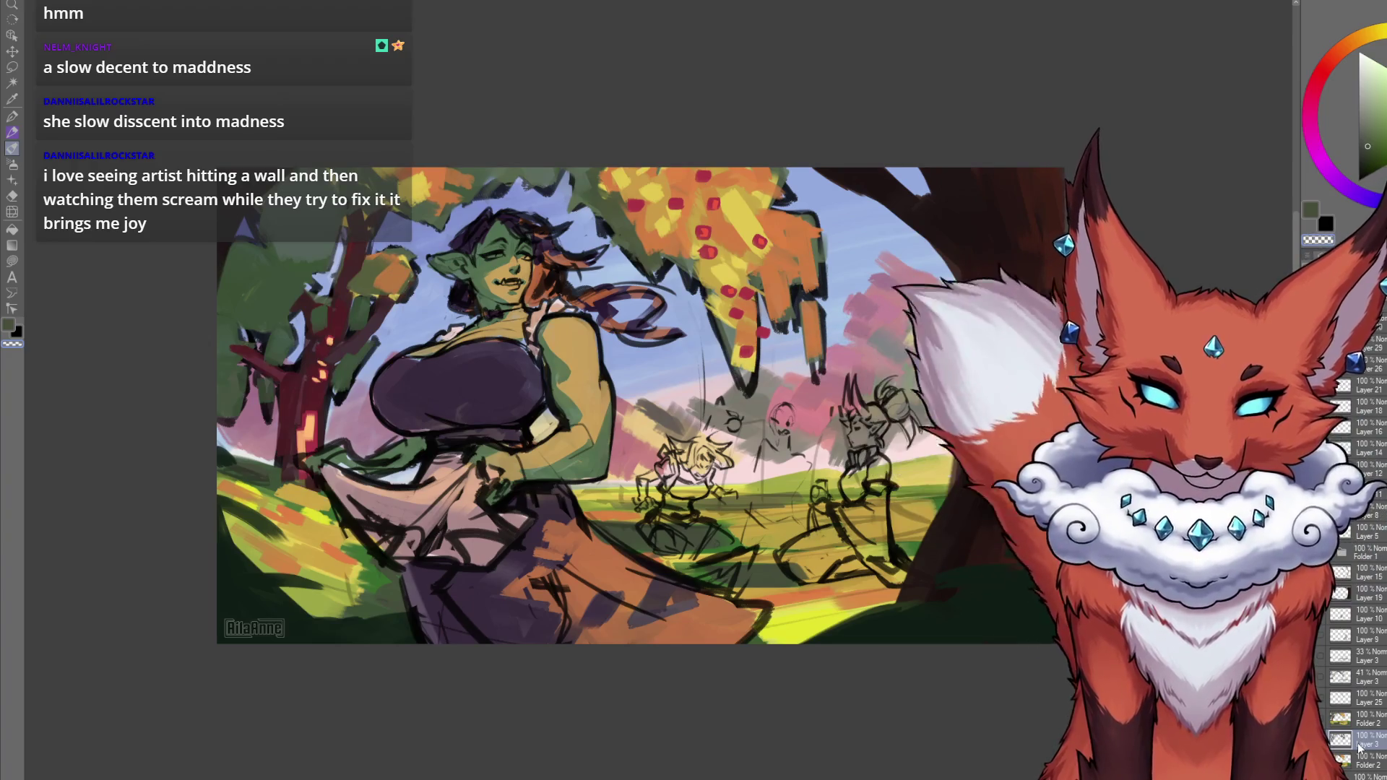
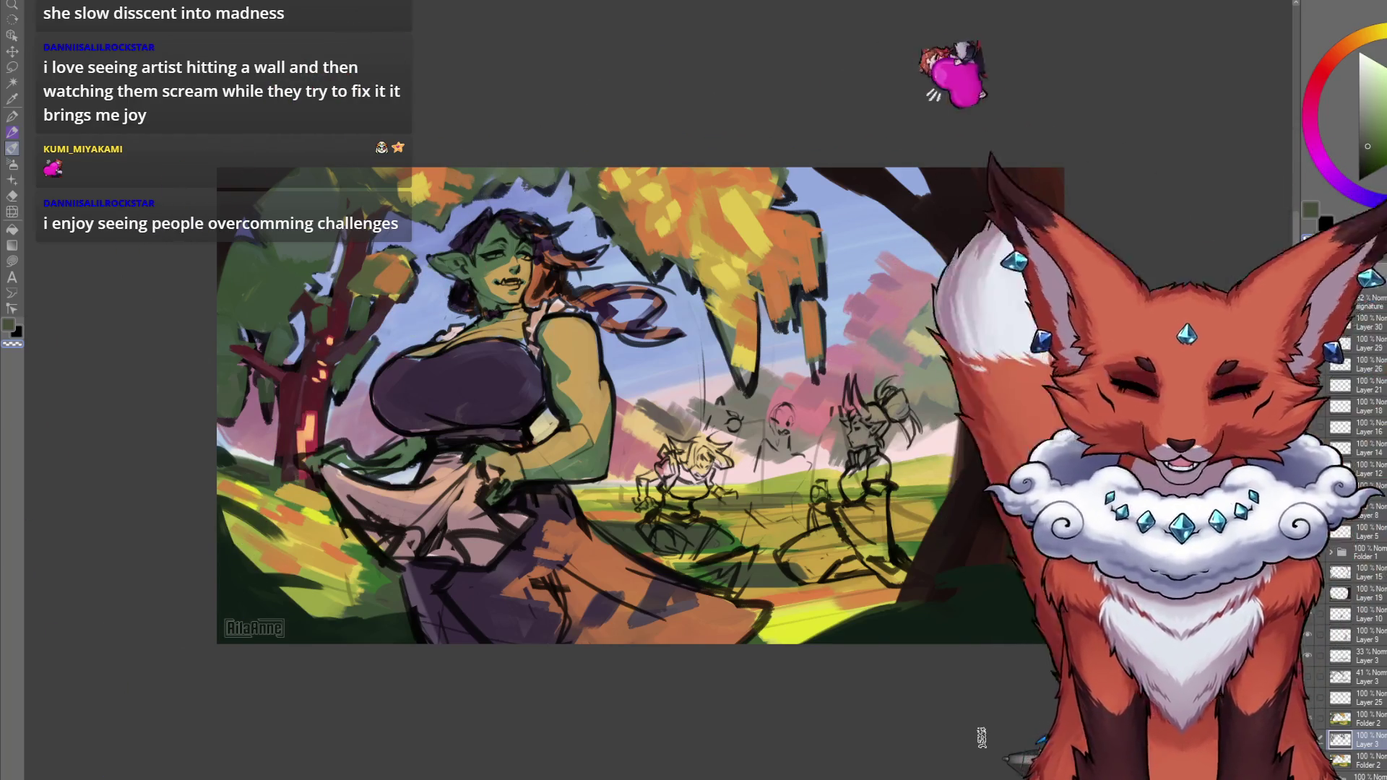
Zoom in on the woman and lasso the left tree trunk as a selection.
left_click_drag(460, 586, 561, 602)
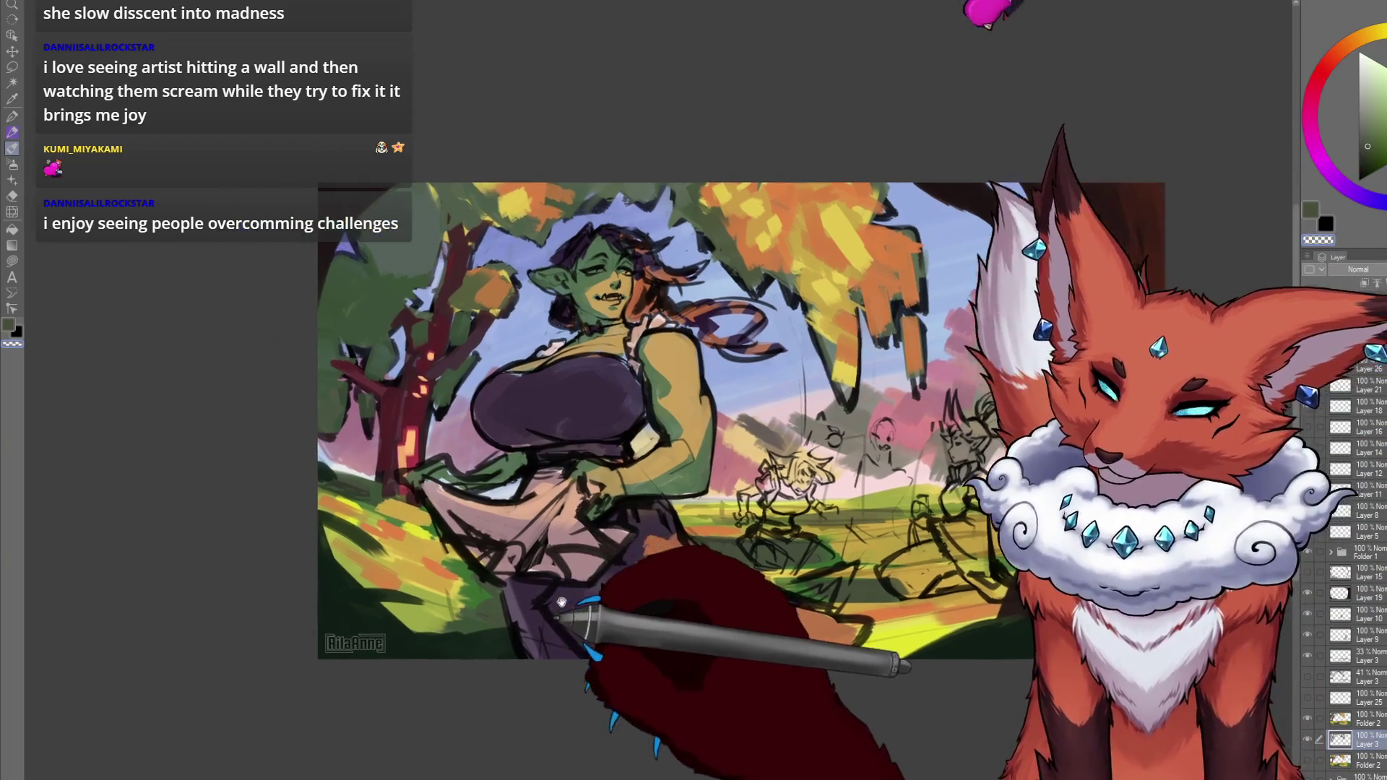
mouse_move(499, 470)
left_mouse_down()
mouse_move(666, 496)
mouse_move(613, 291)
left_mouse_up()
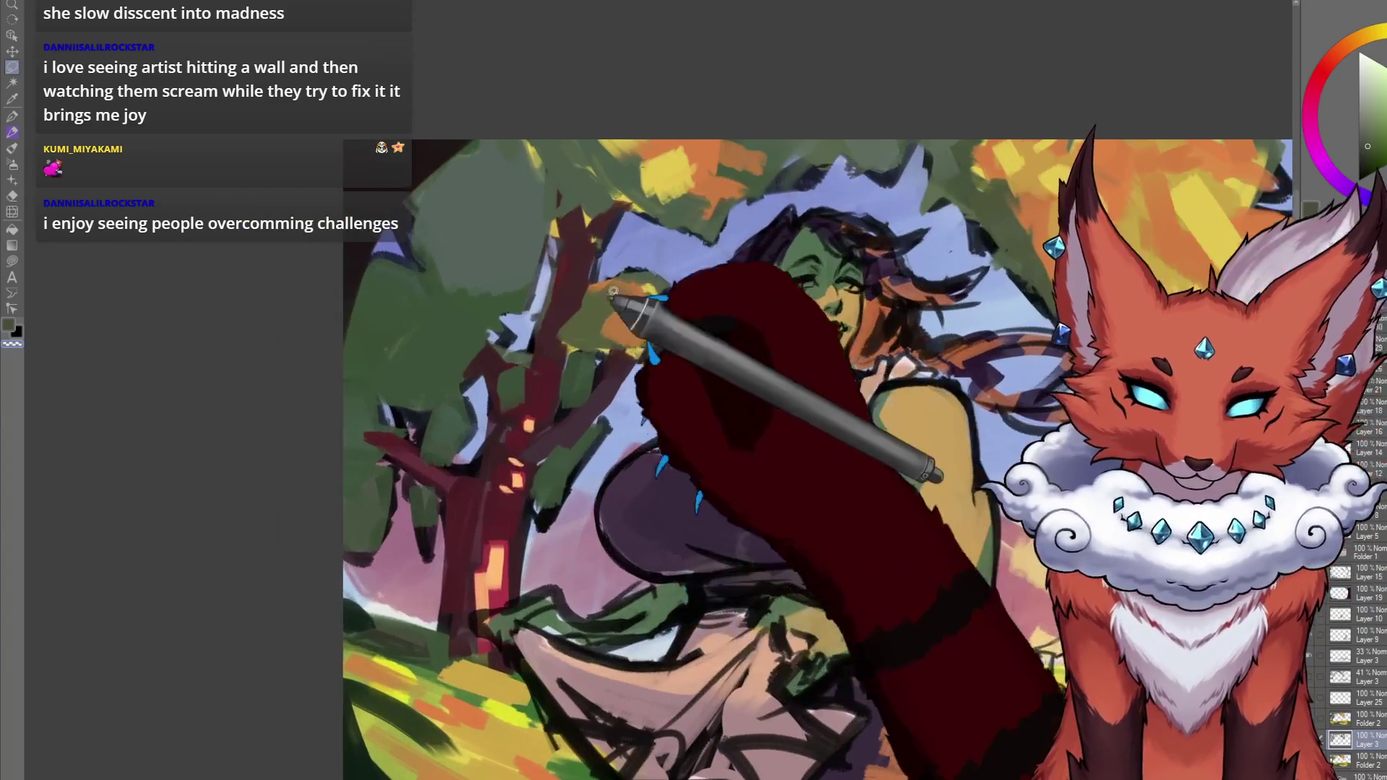
mouse_move(629, 214)
left_mouse_down()
mouse_move(573, 222)
mouse_move(524, 379)
mouse_move(437, 505)
mouse_move(430, 647)
mouse_move(506, 647)
mouse_move(556, 599)
mouse_move(604, 271)
mouse_move(541, 499)
left_mouse_up()
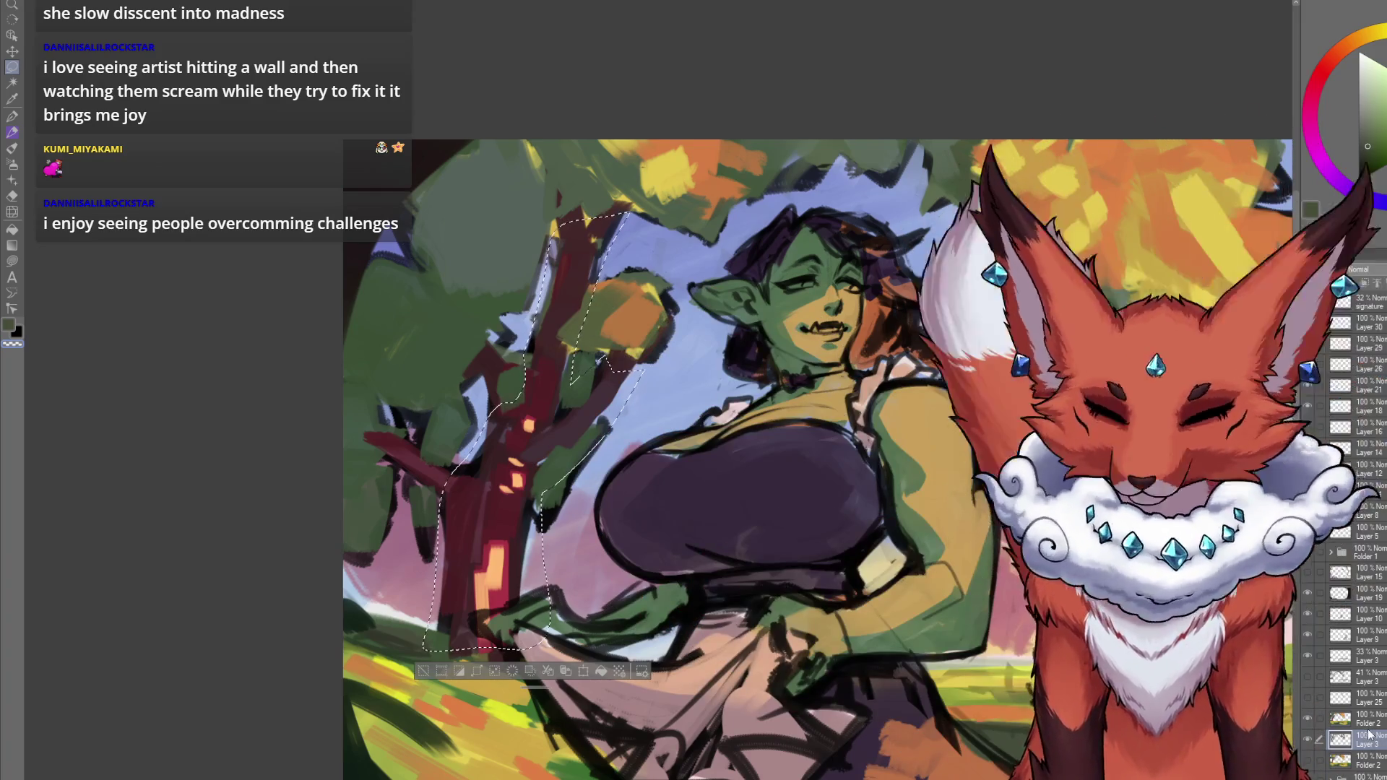
Move the Layer 3 lineart above Folder 2 in the Layer palette.
left_click_drag(1369, 740, 1369, 725)
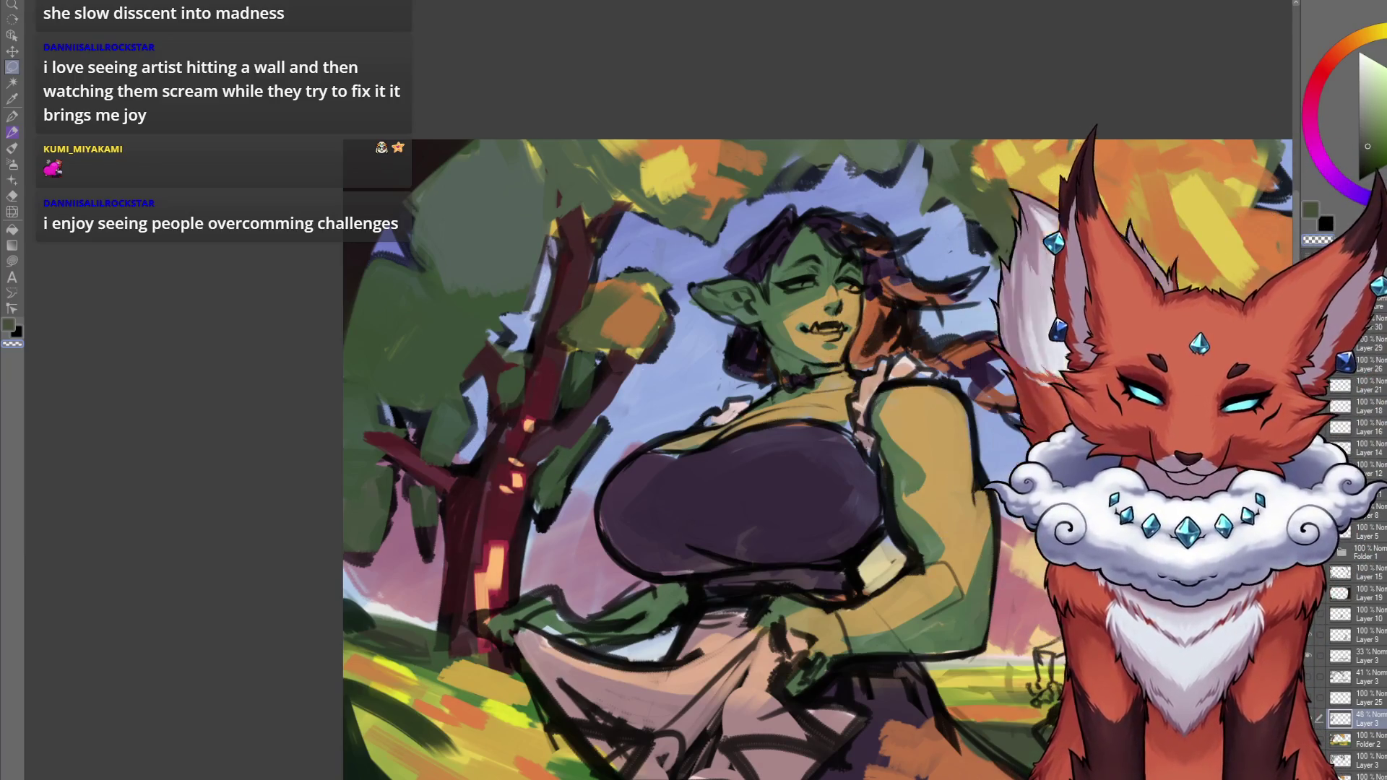
mouse_move(823, 712)
left_mouse_down()
mouse_move(726, 696)
mouse_move(664, 635)
mouse_move(571, 665)
mouse_move(619, 668)
mouse_move(603, 677)
mouse_move(593, 658)
mouse_move(604, 679)
mouse_move(666, 614)
left_mouse_up()
scroll(611, 672, "down", 2)
scroll(700, 640, "down", 1)
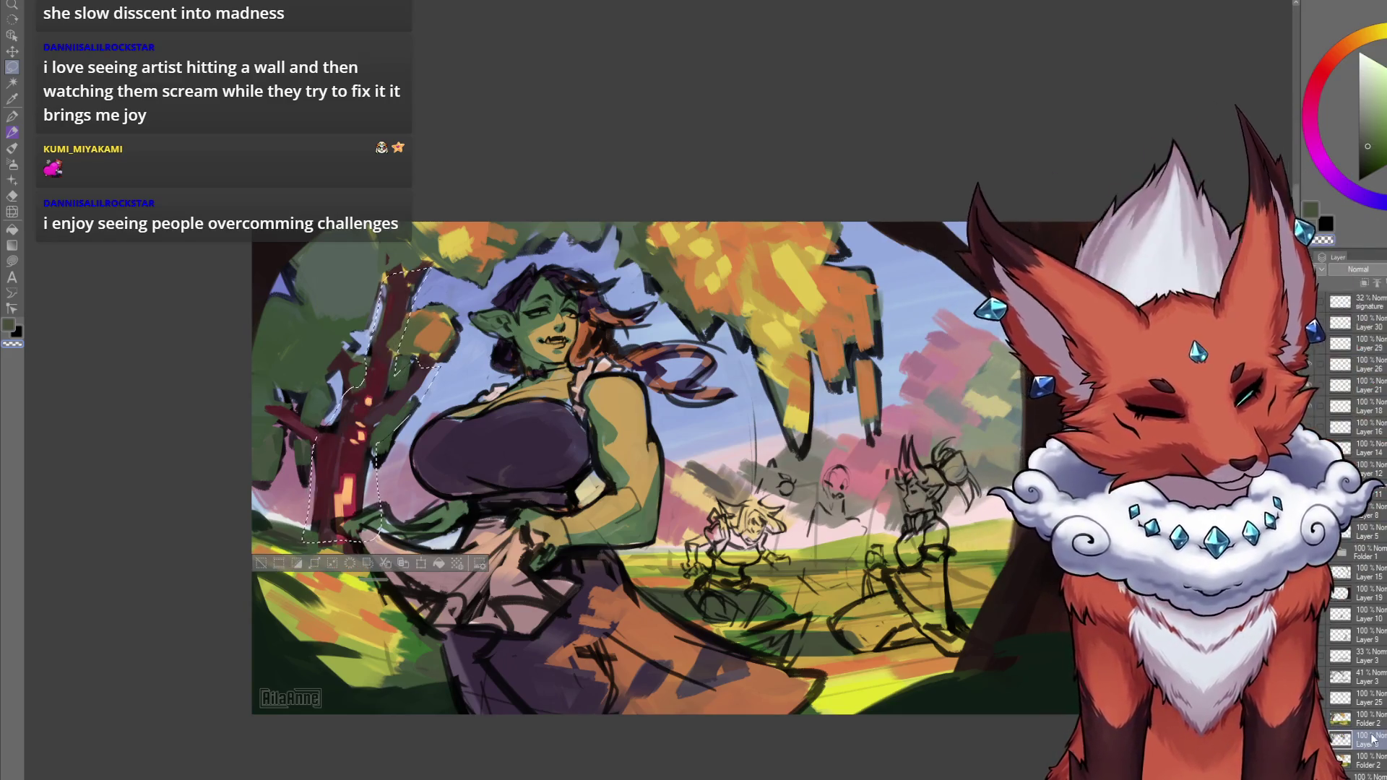
left_click_drag(1368, 731, 1368, 716)
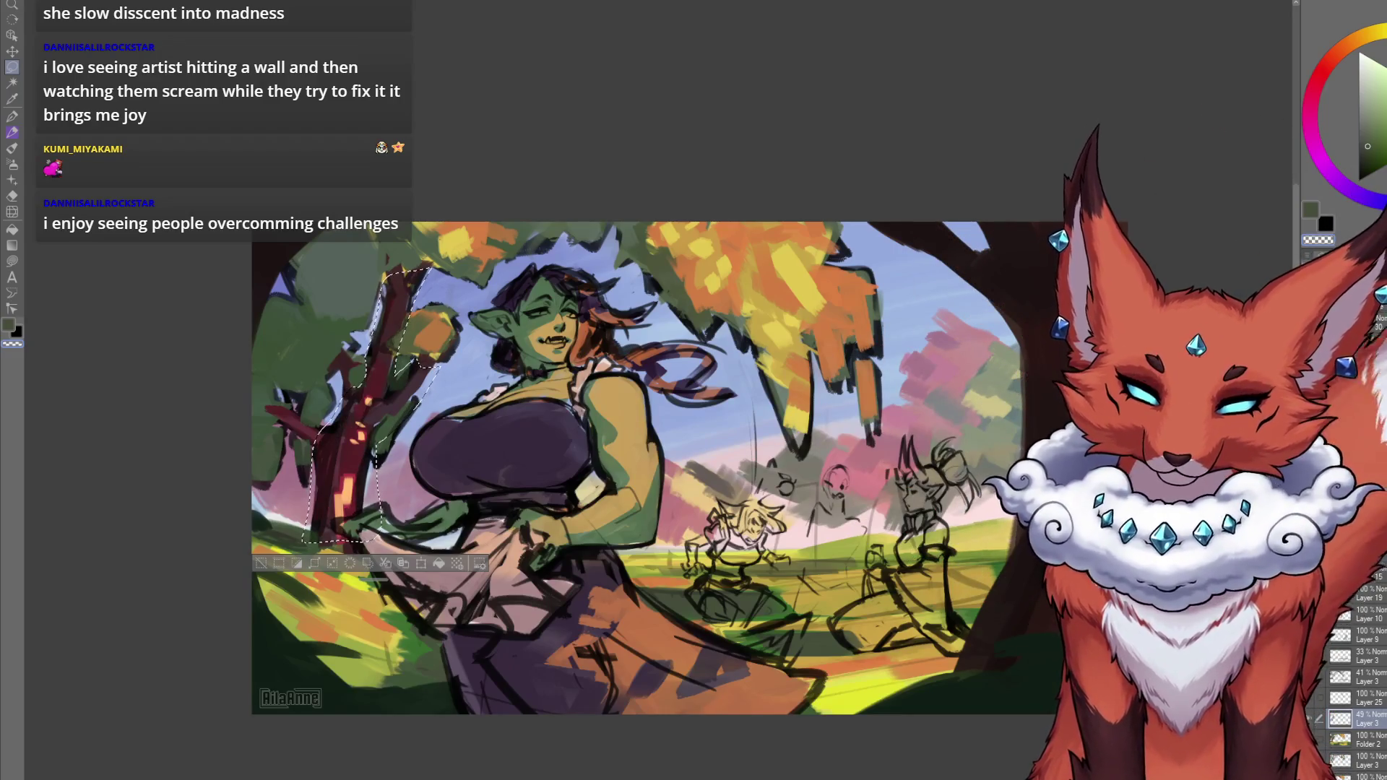
Undo, deselect the trunk, then put Layer 3 above Folder 2 at a much lower opacity.
key("ctrl+z")
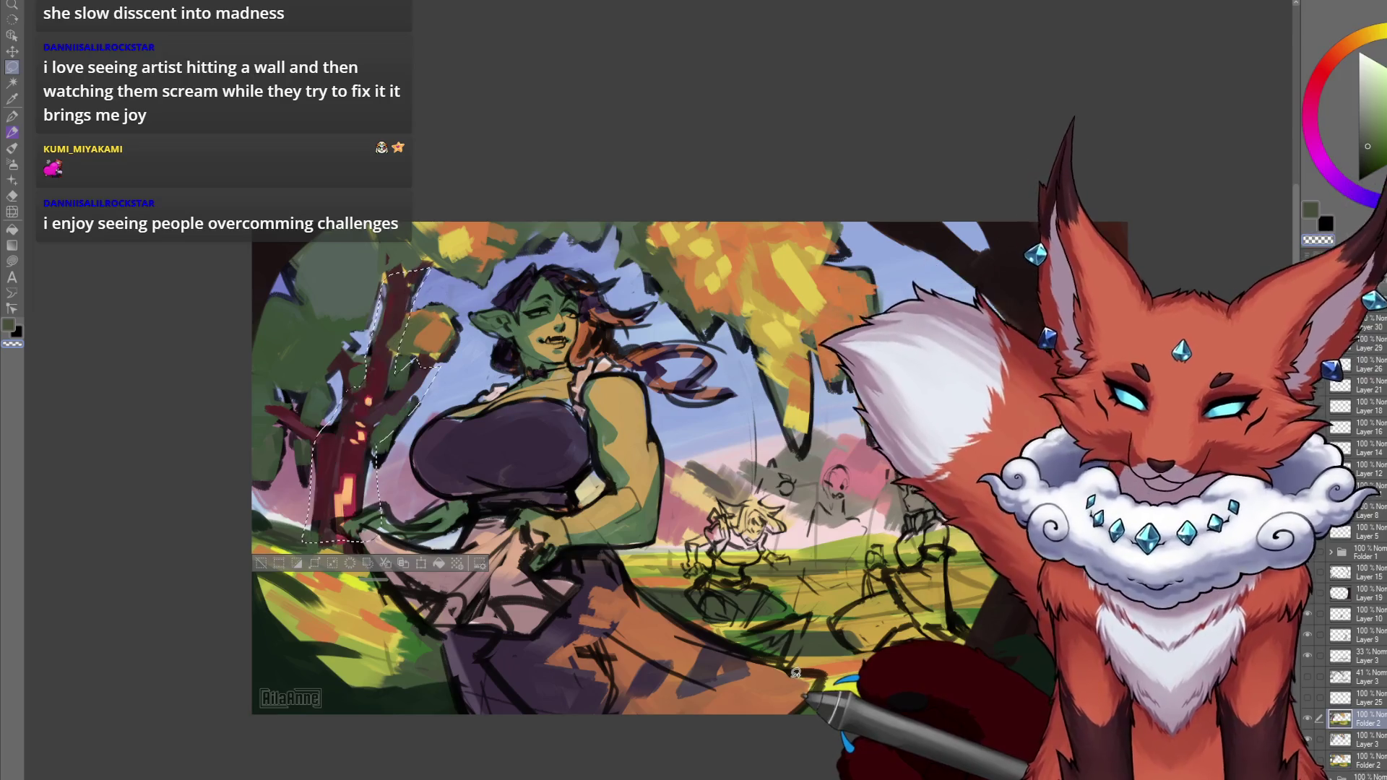
key("ctrl+d")
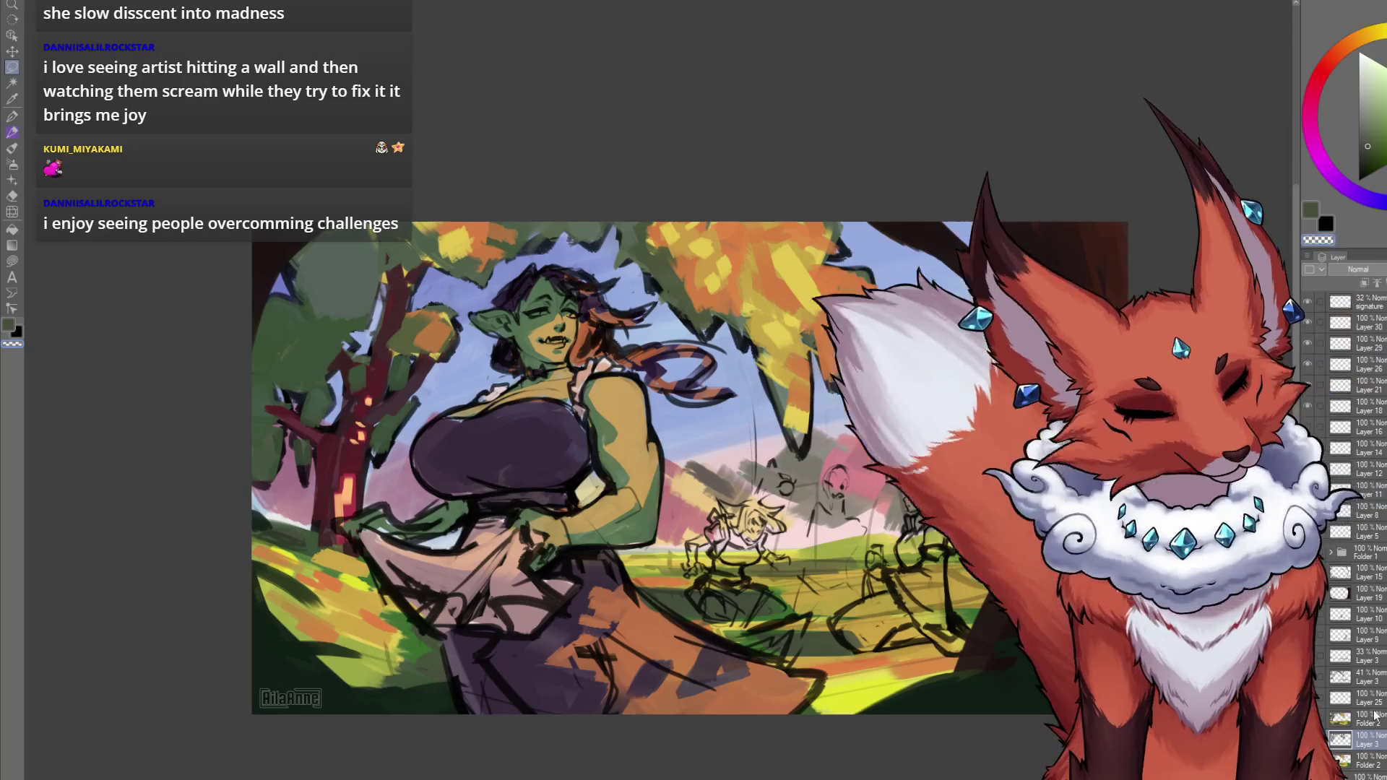
left_click_drag(1372, 737, 1374, 721)
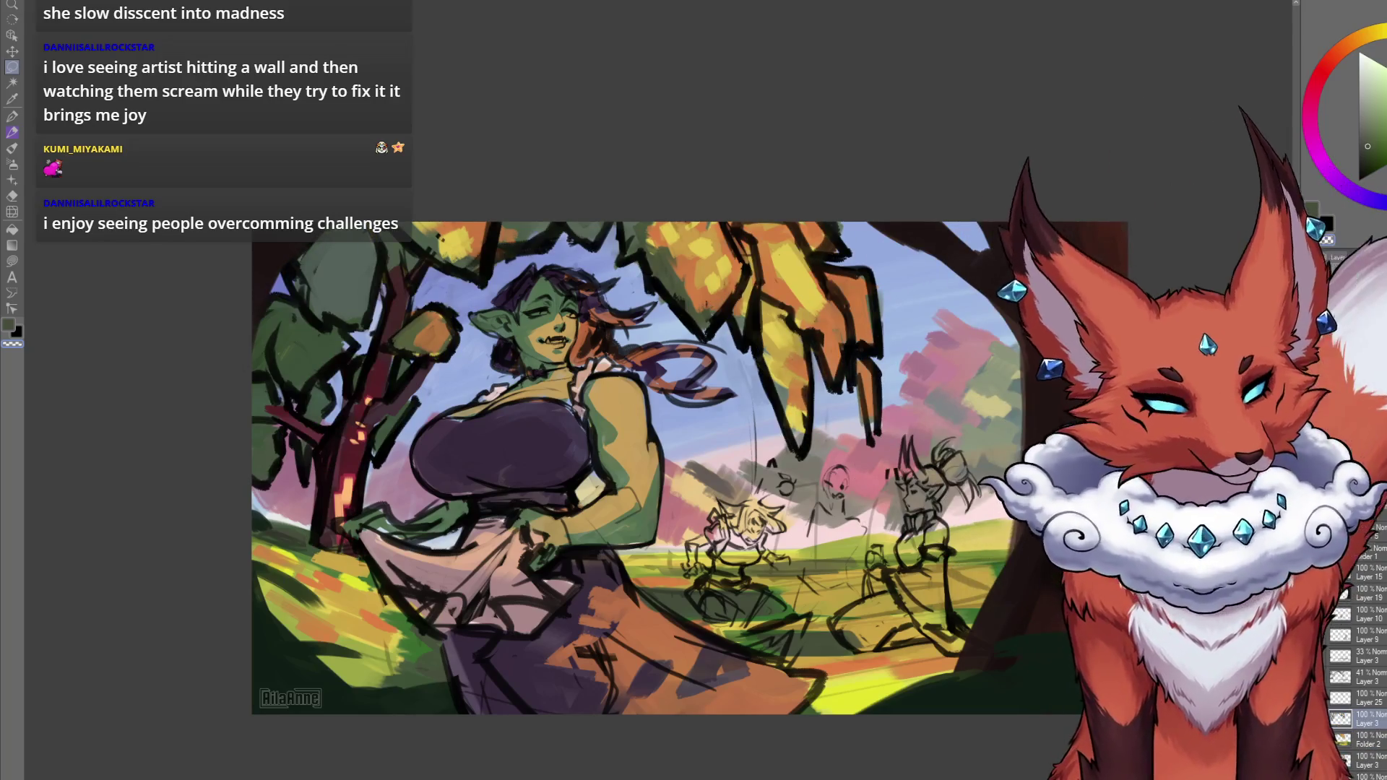
left_click_drag(1377, 506, 1351, 505)
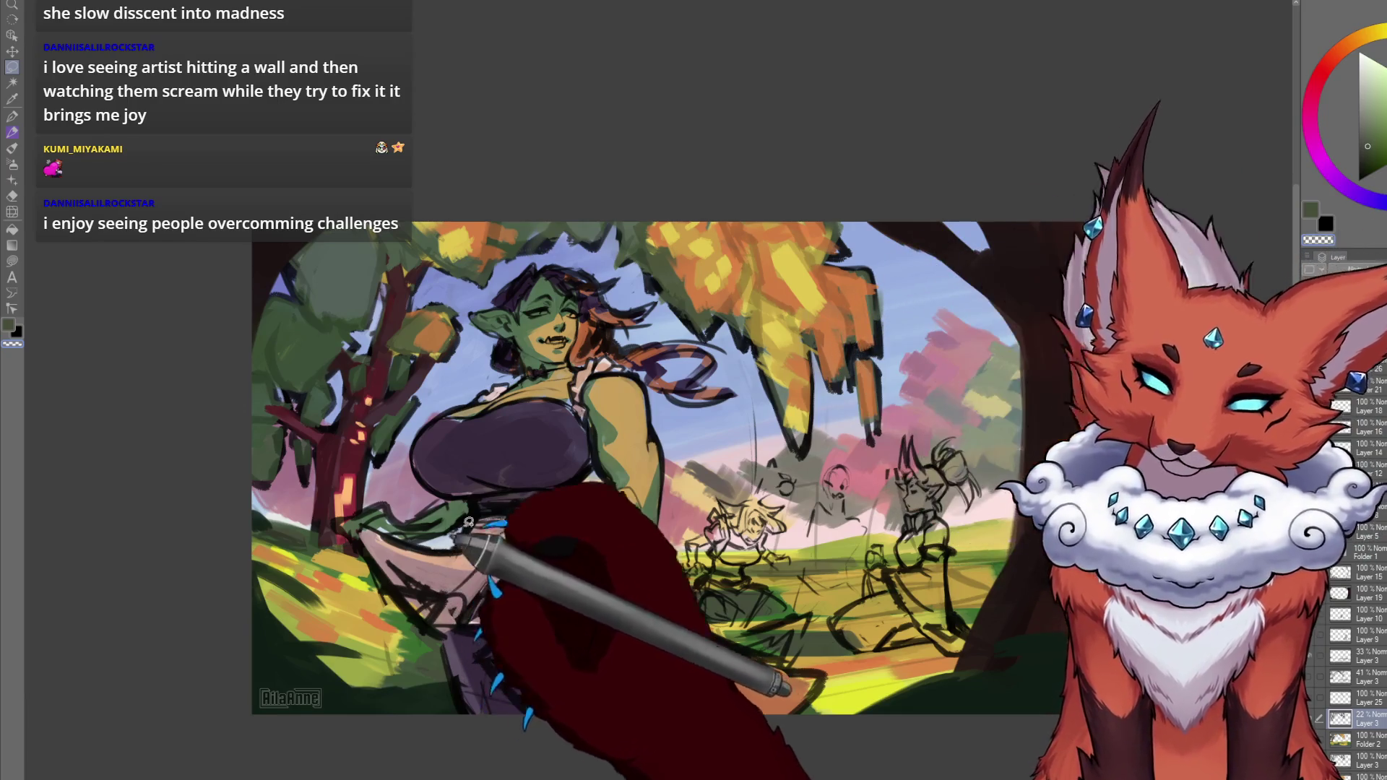
scroll(489, 573, "up", 5)
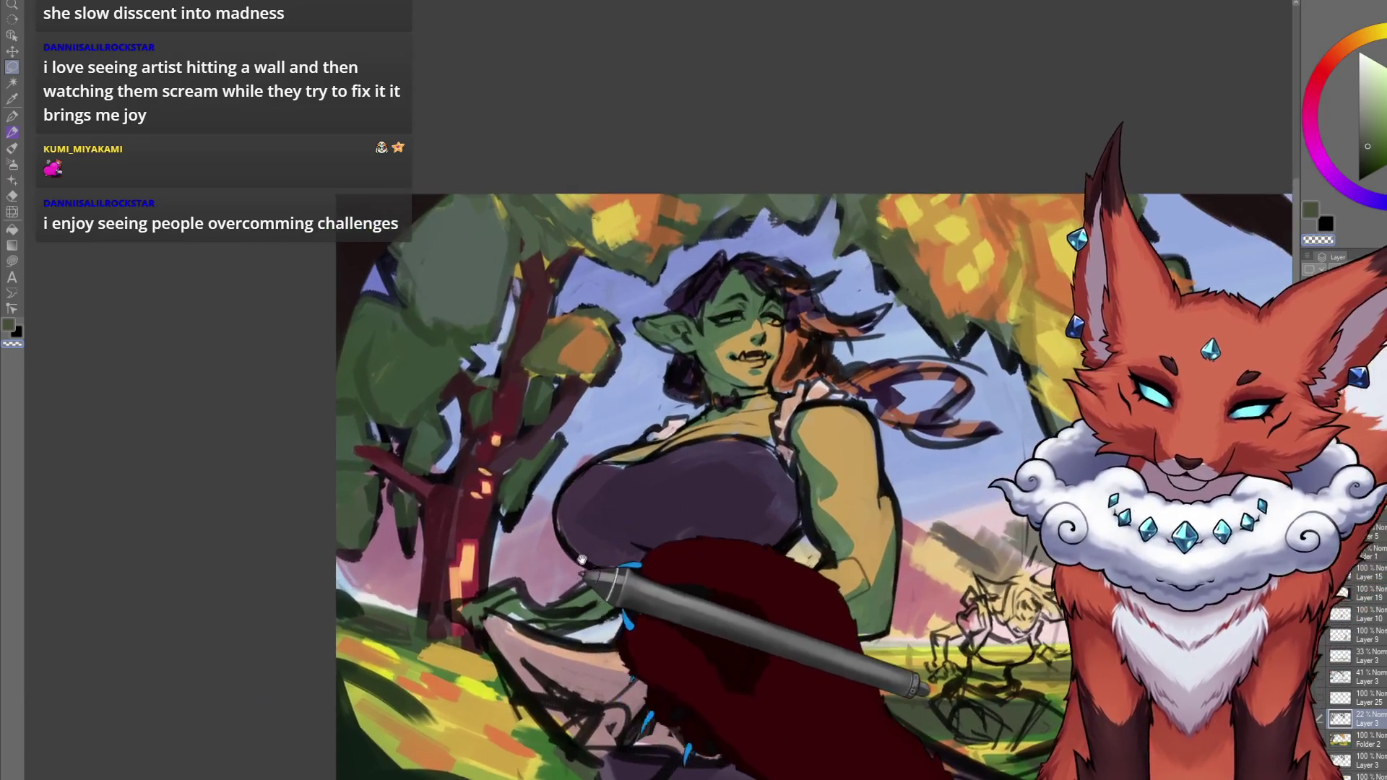
Select the faded Layer 3, lasso the trunk and drop the selection, then return to the brush.
key("b")
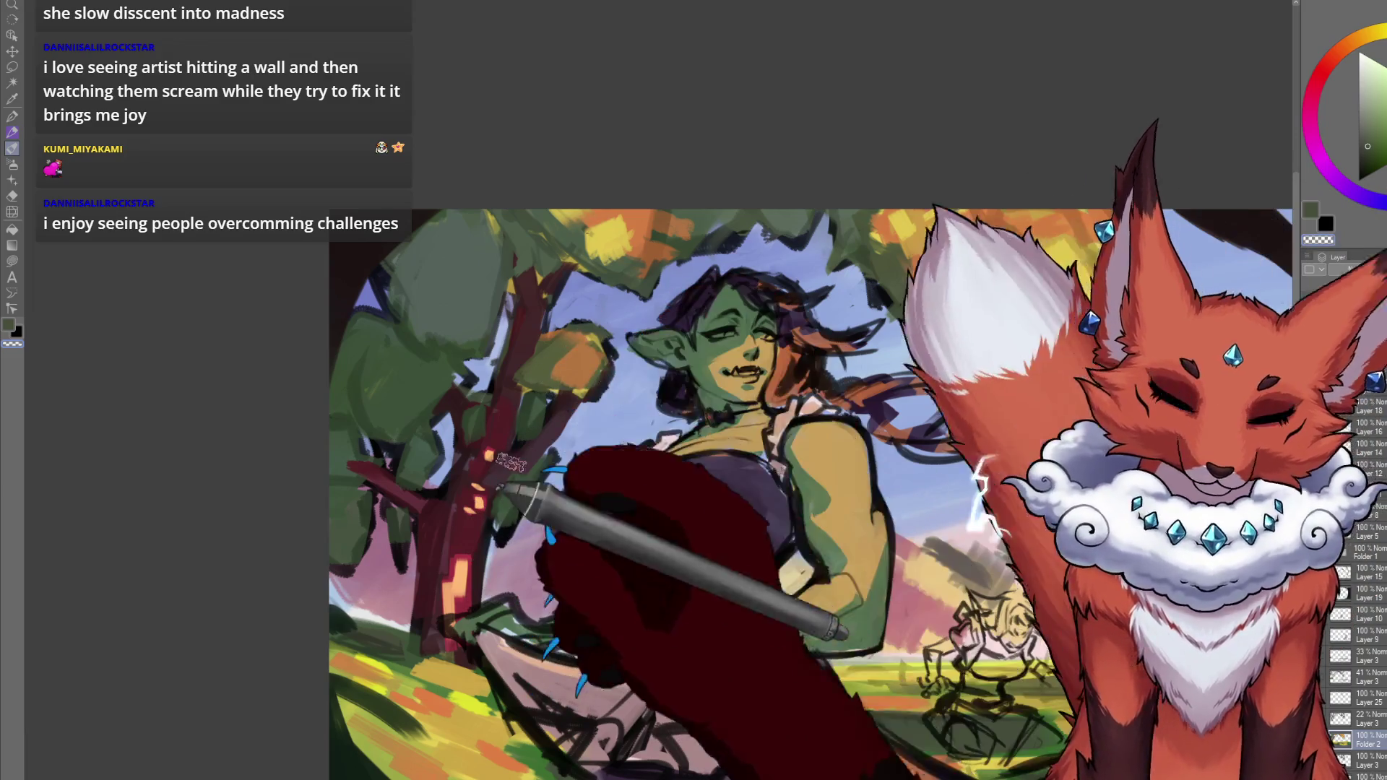
left_click(1358, 719)
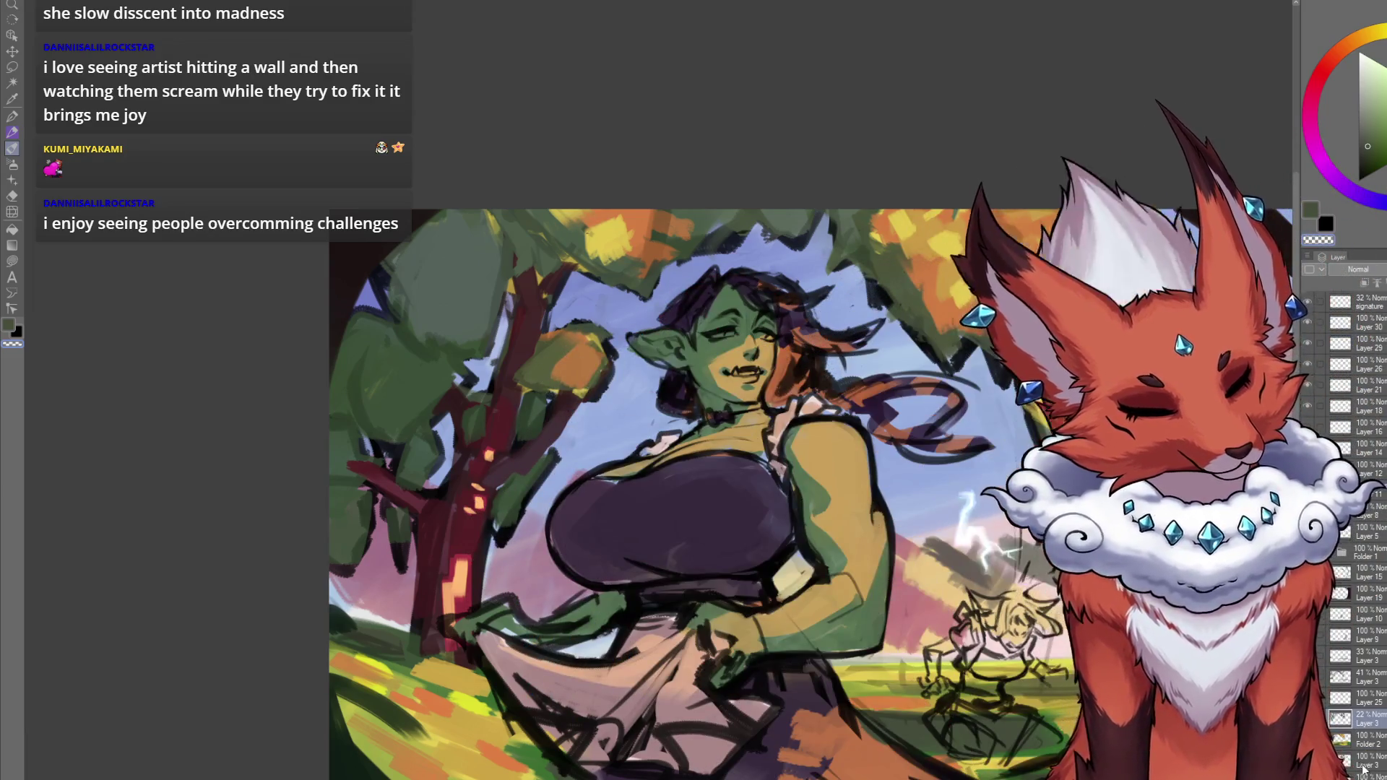
key("m")
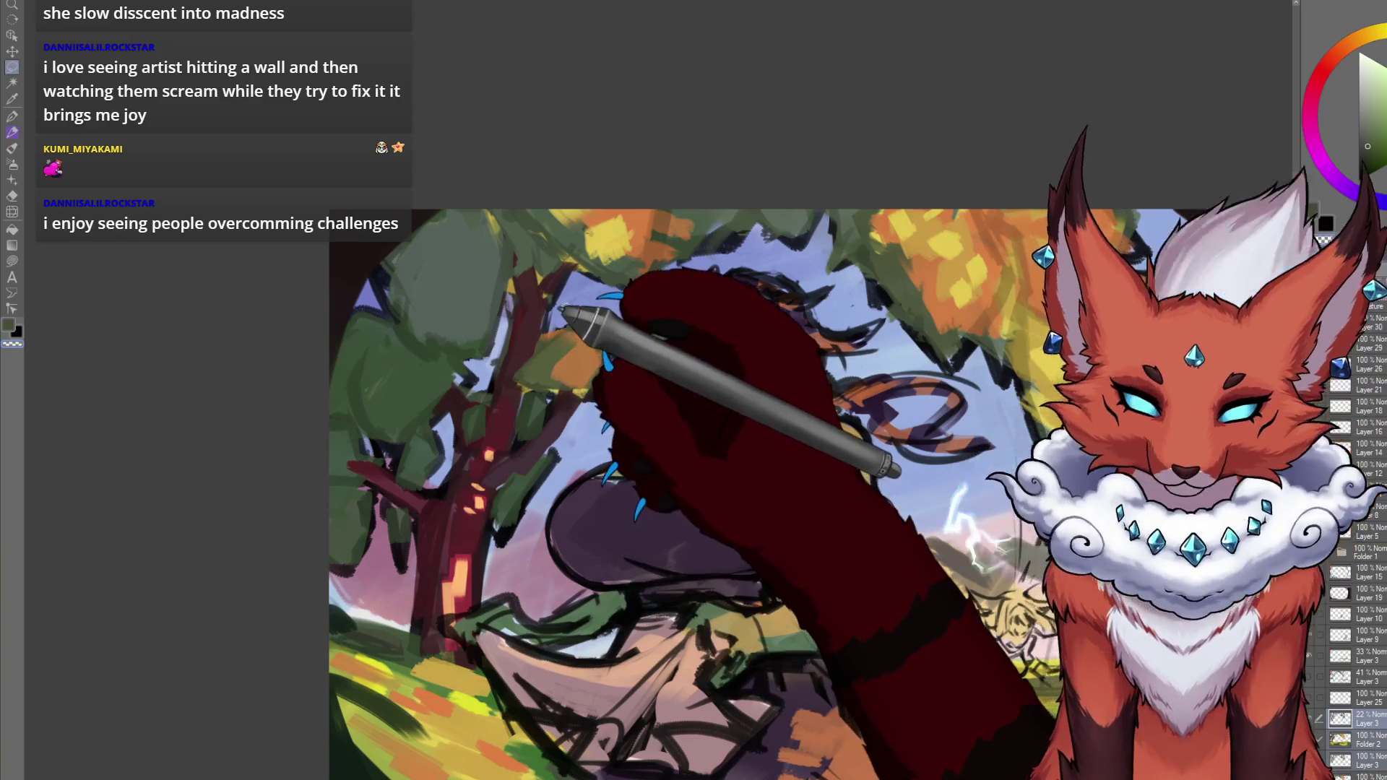
mouse_move(546, 354)
left_mouse_down()
mouse_move(511, 464)
mouse_move(573, 458)
mouse_move(619, 311)
mouse_move(552, 325)
left_mouse_up()
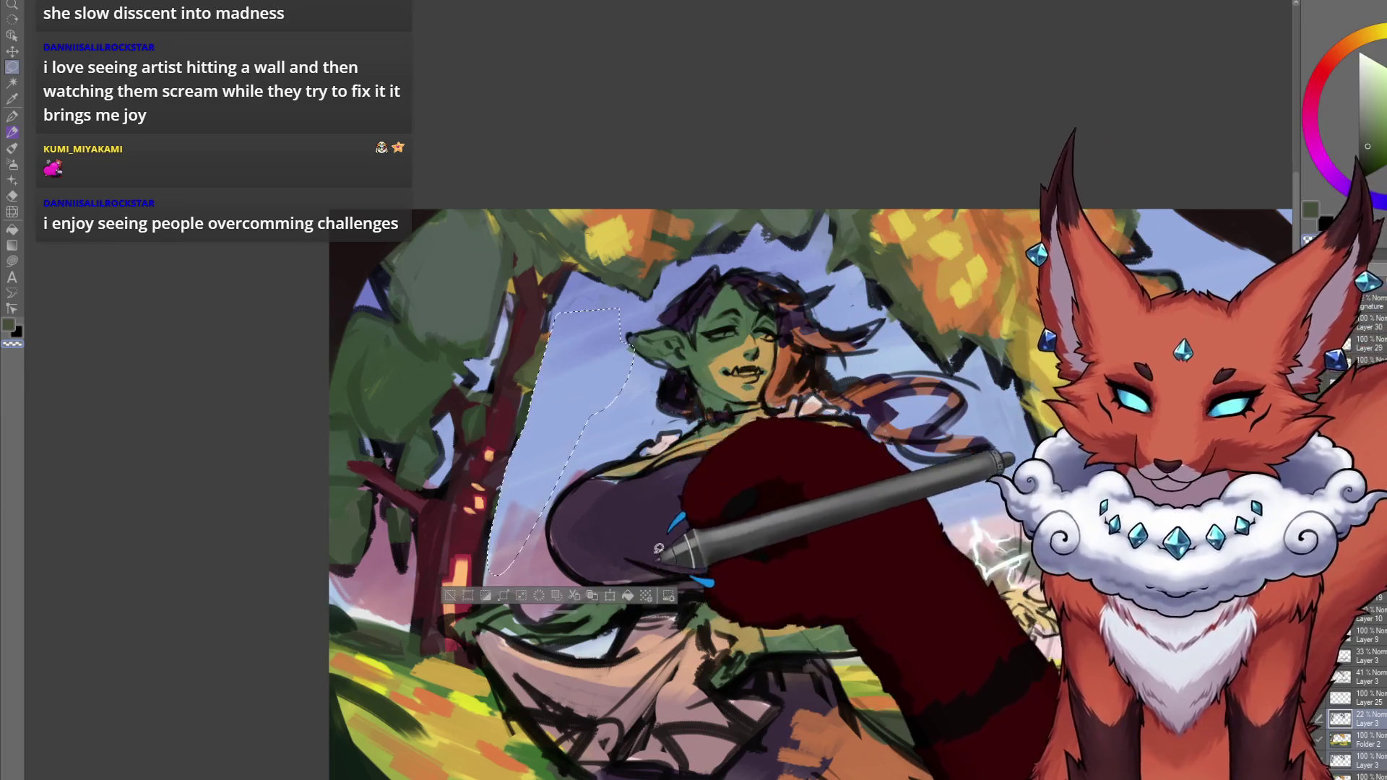
left_click(670, 576)
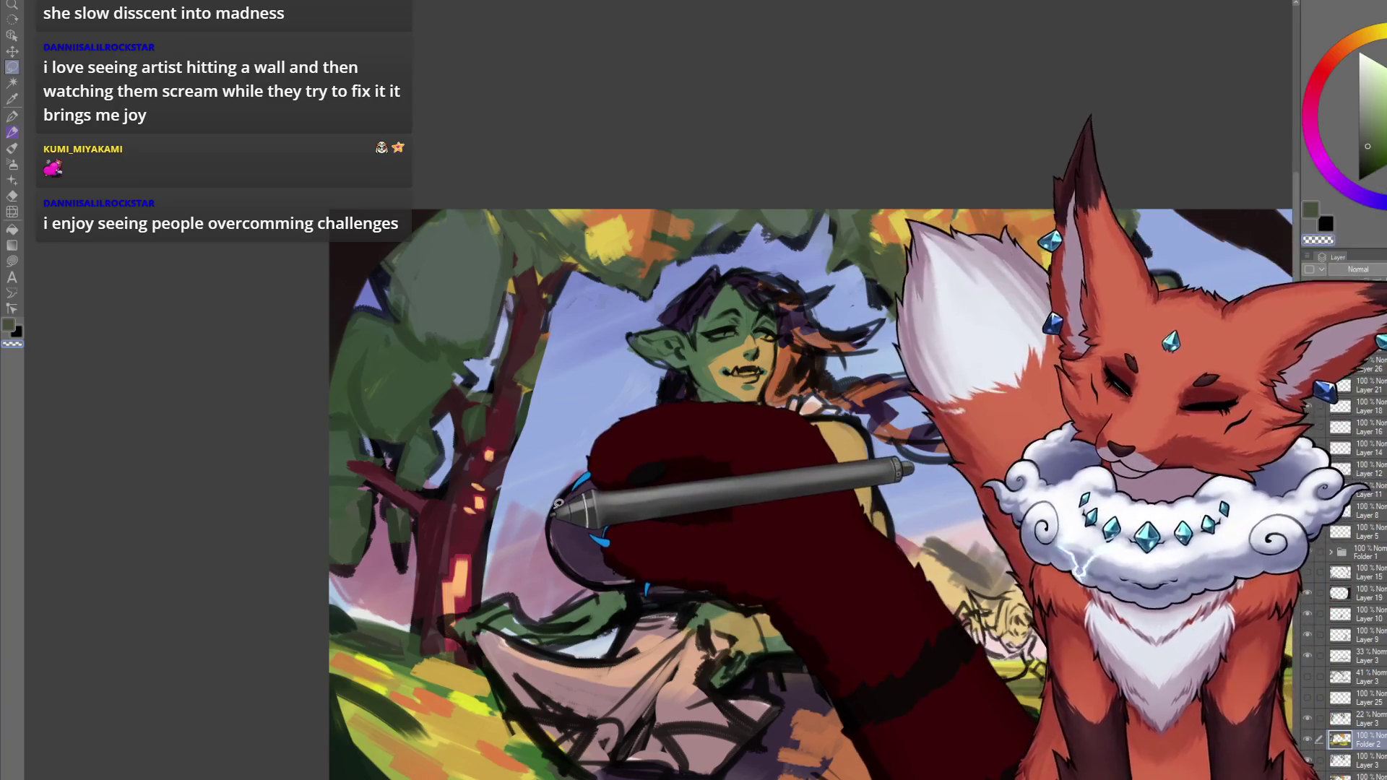
key("b")
left_click_drag(650, 469, 620, 475)
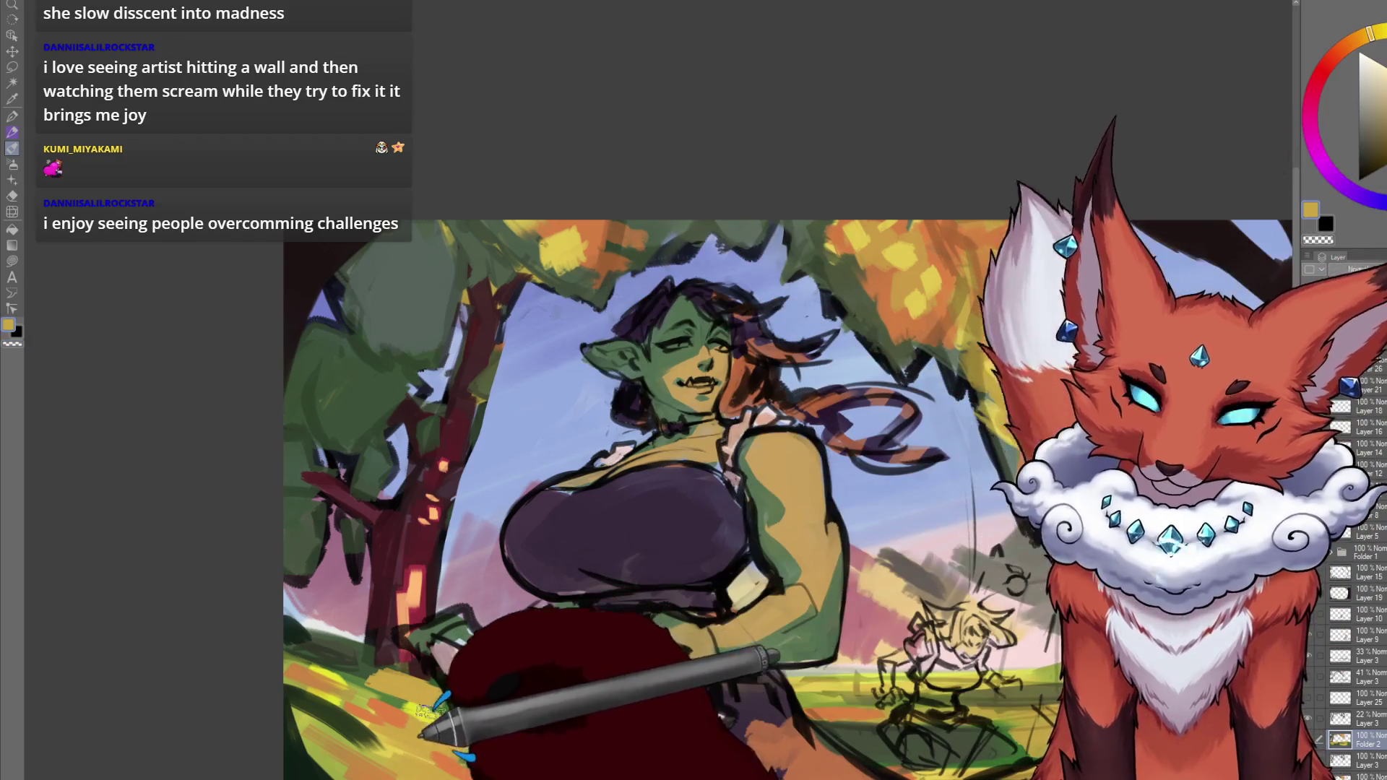
Paint the left trunk in gold, crimson and maroon-purple shadows with light orange highlights.
left_click(531, 368, "alt")
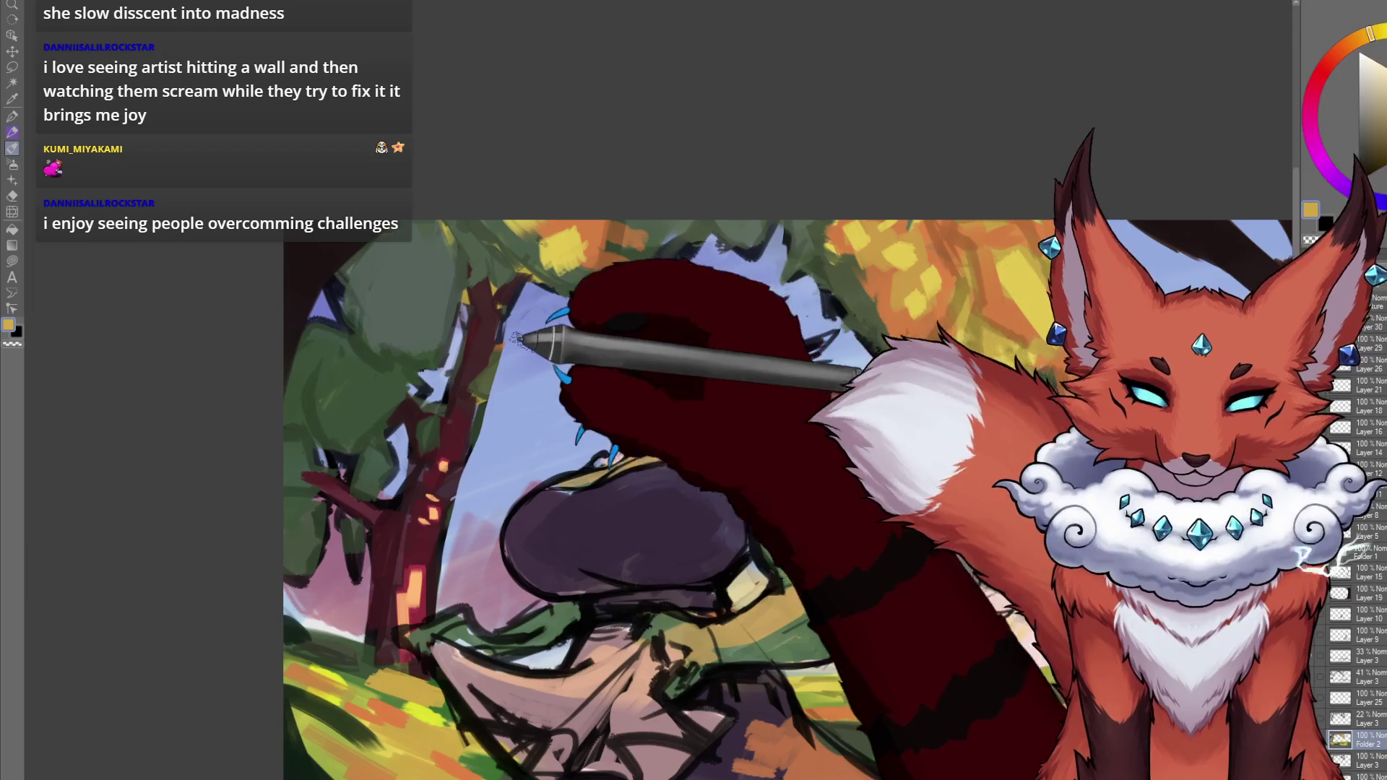
left_click(477, 334, "alt")
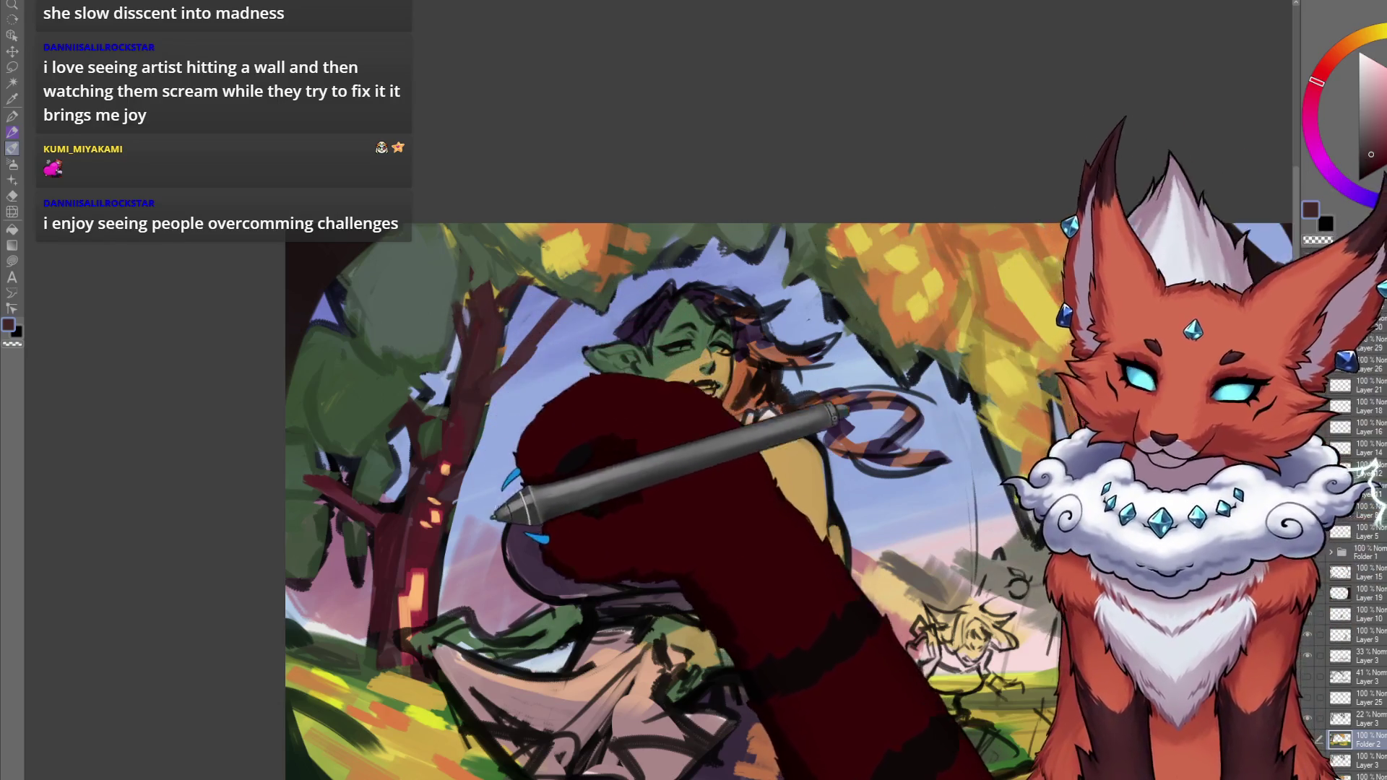
left_click_drag(722, 469, 758, 453)
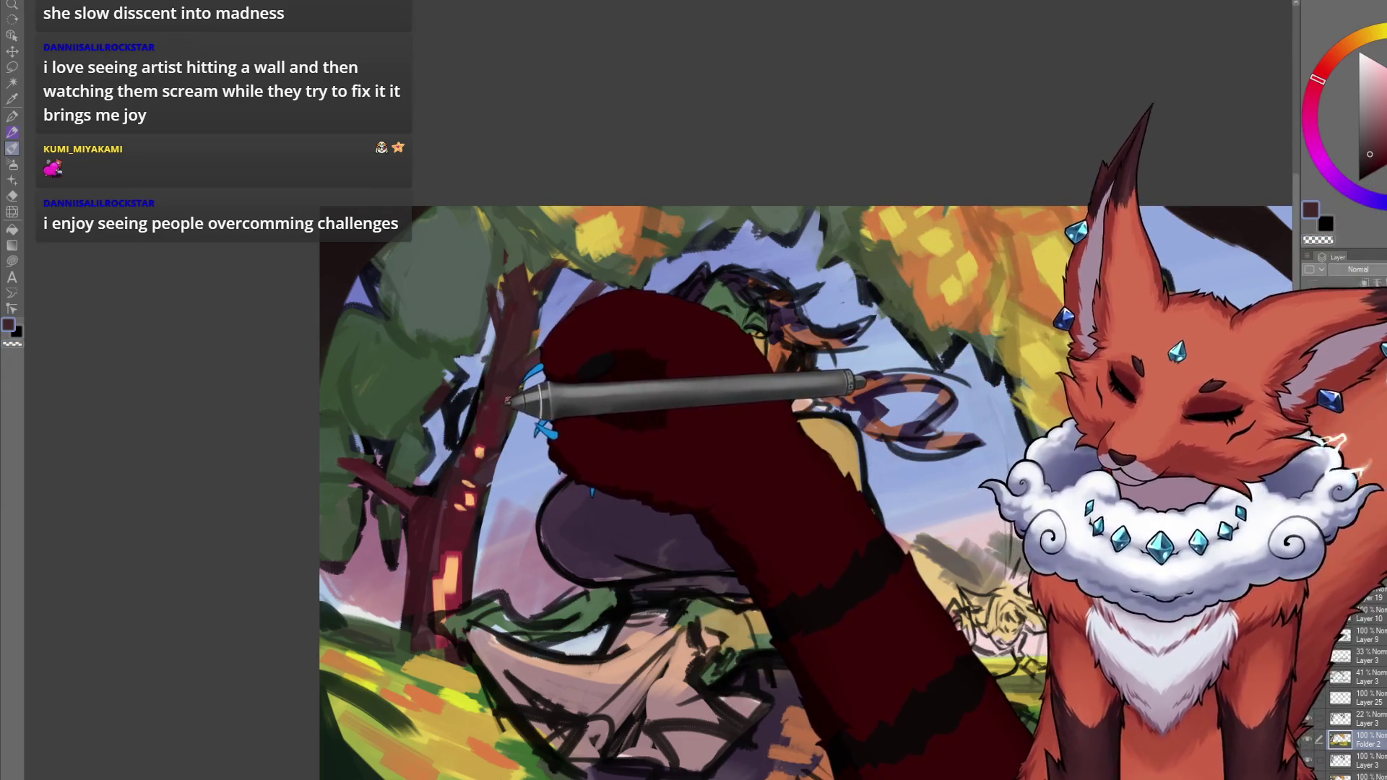
left_click(451, 531, "alt")
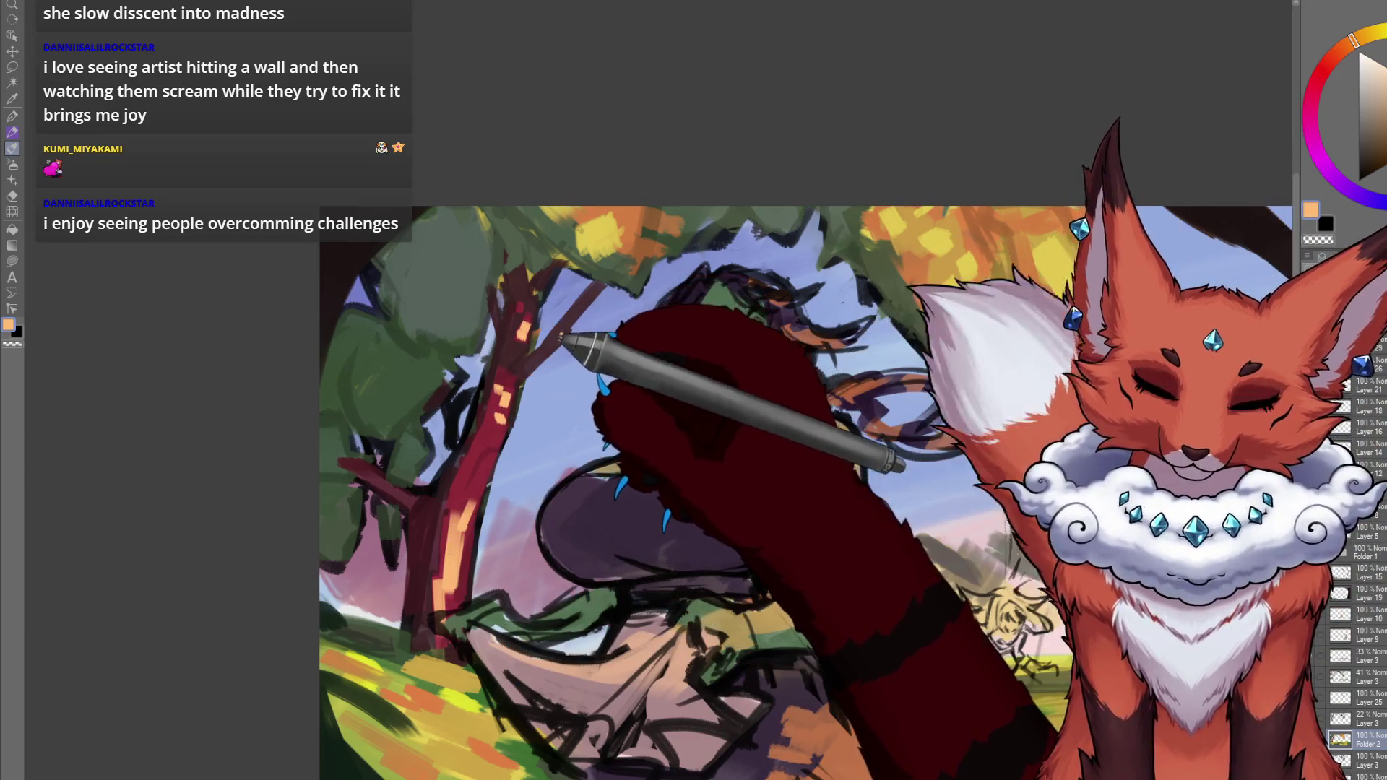
left_click(723, 405, "alt")
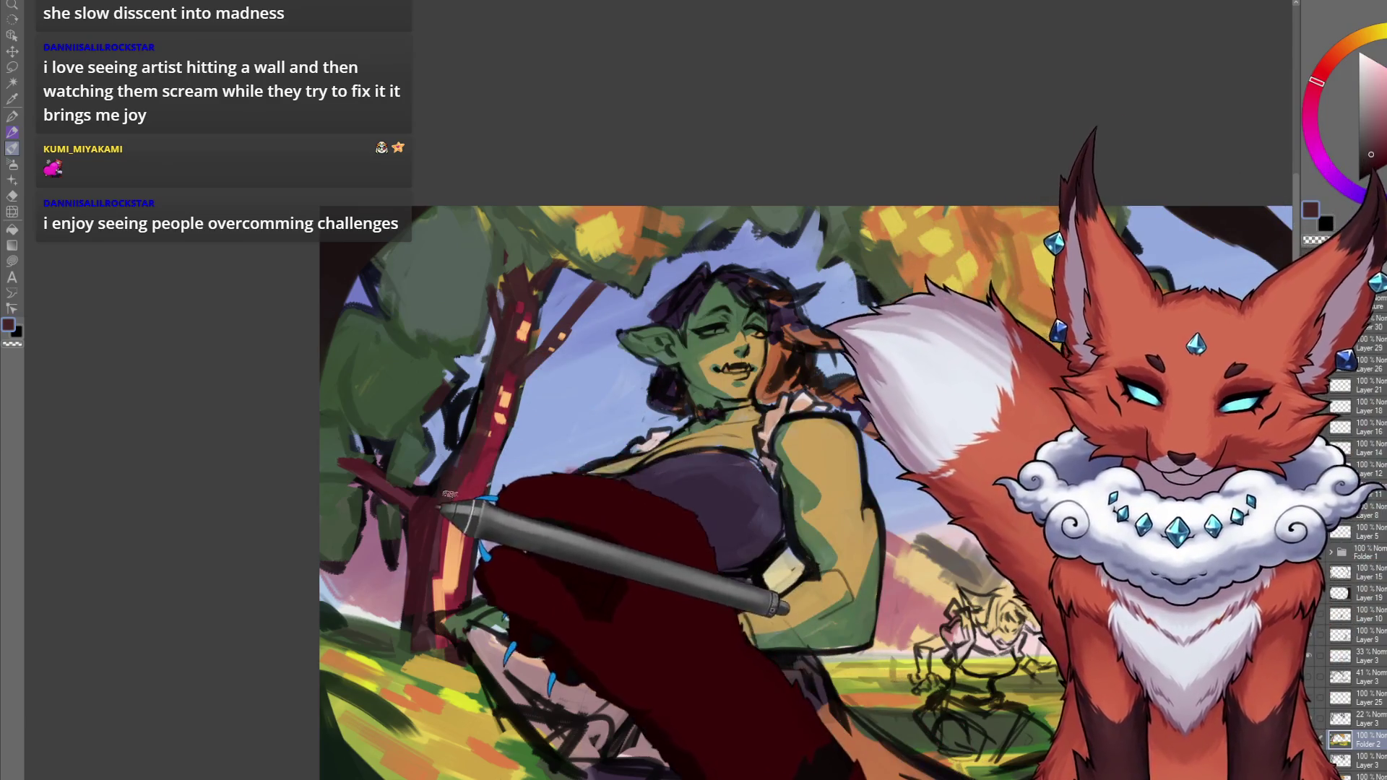
left_click(458, 538, "alt")
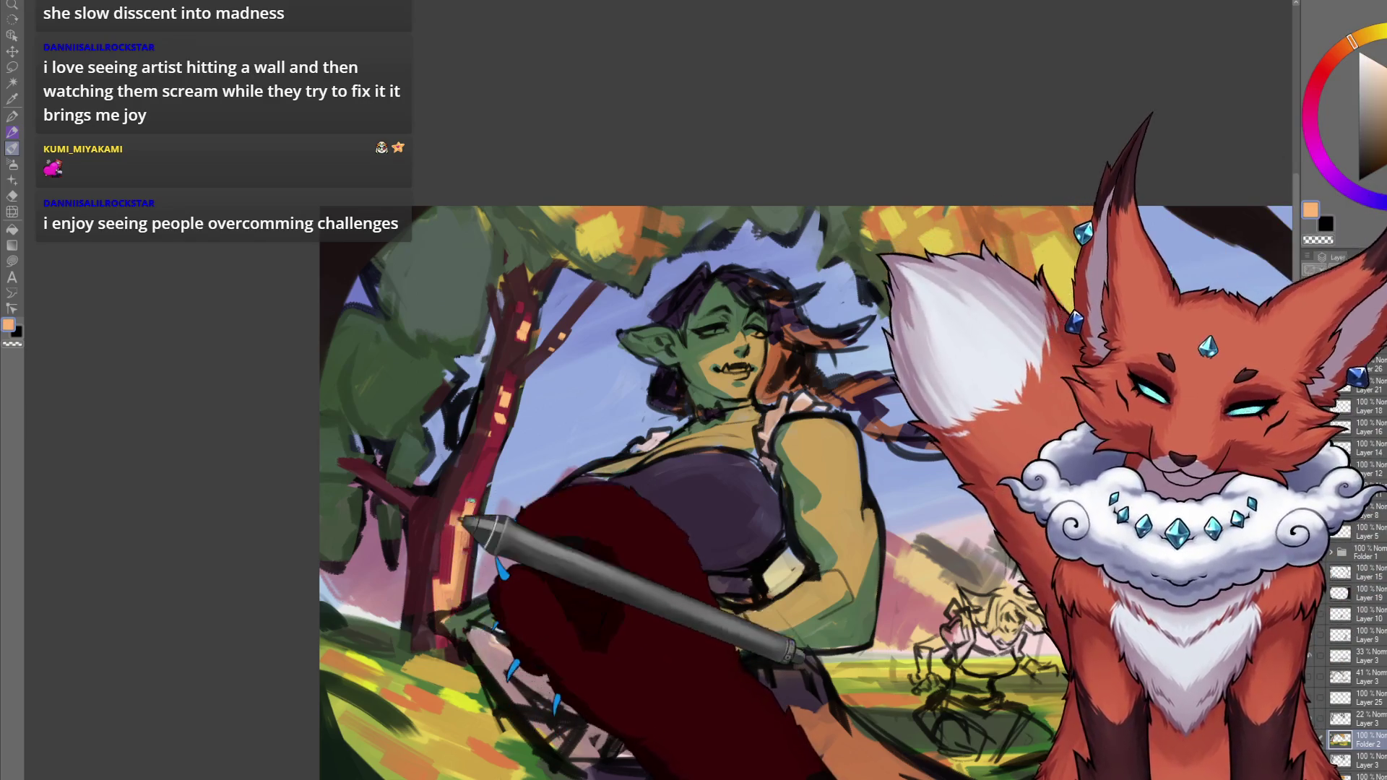
scroll(667, 684, "down", 5)
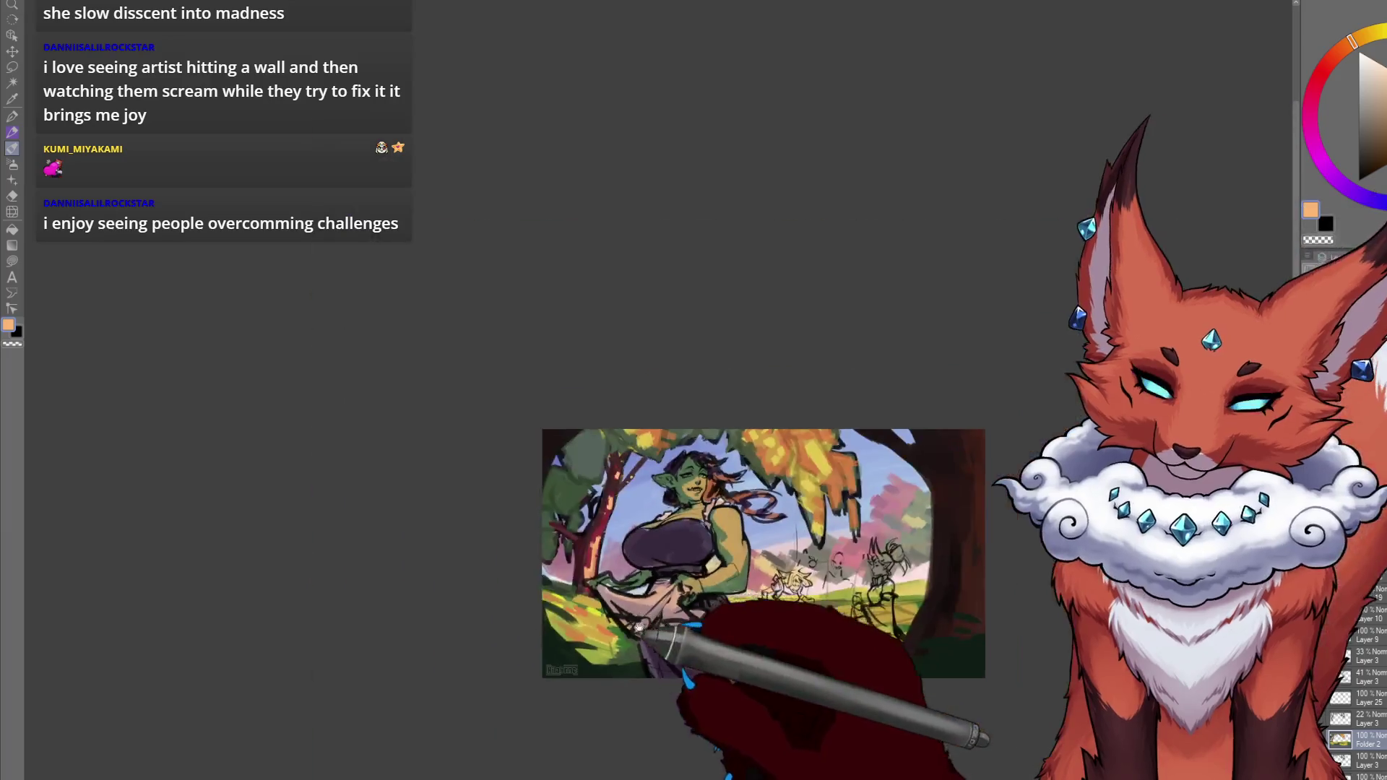
Pick a new hue, then a dark red, while framing the orc woman's upper body.
scroll(621, 571, "up", 5)
left_click_drag(586, 532, 583, 530)
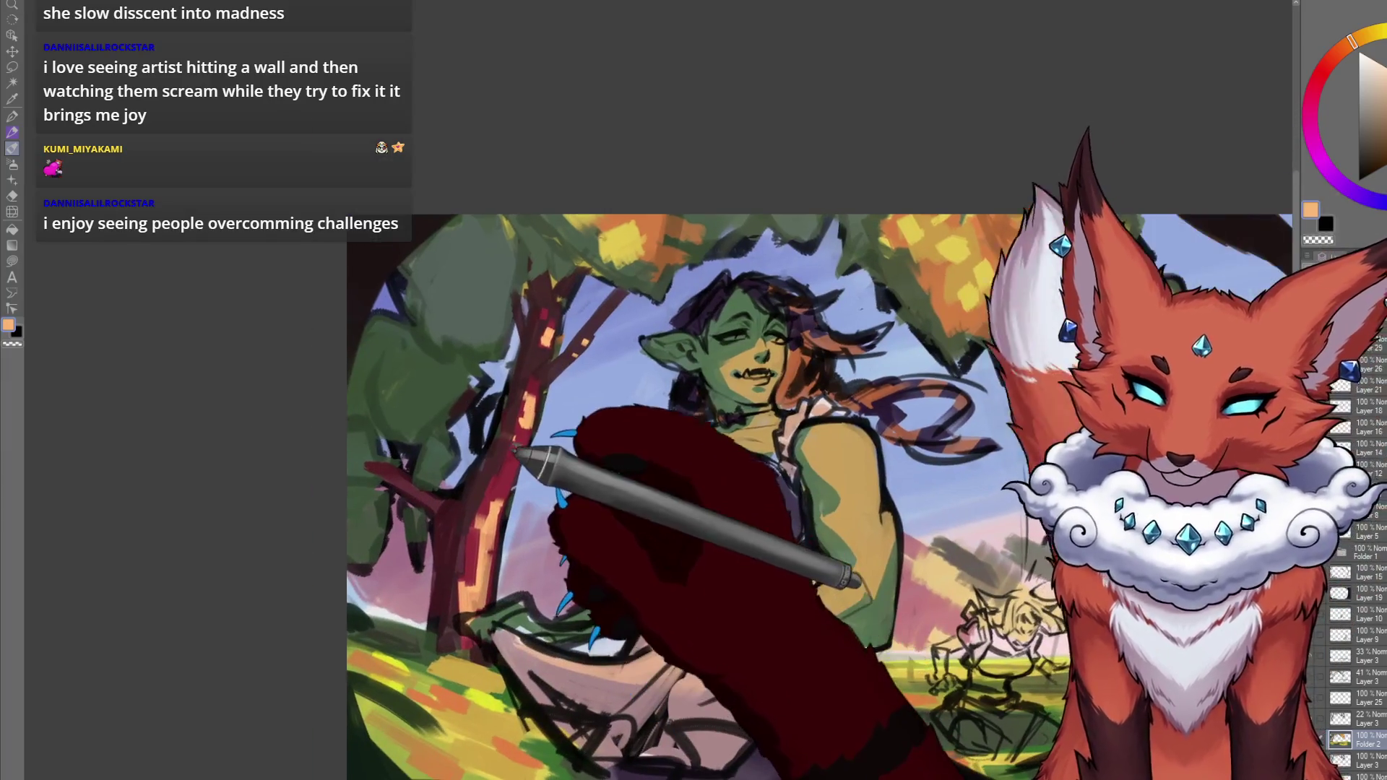
left_click(1324, 75)
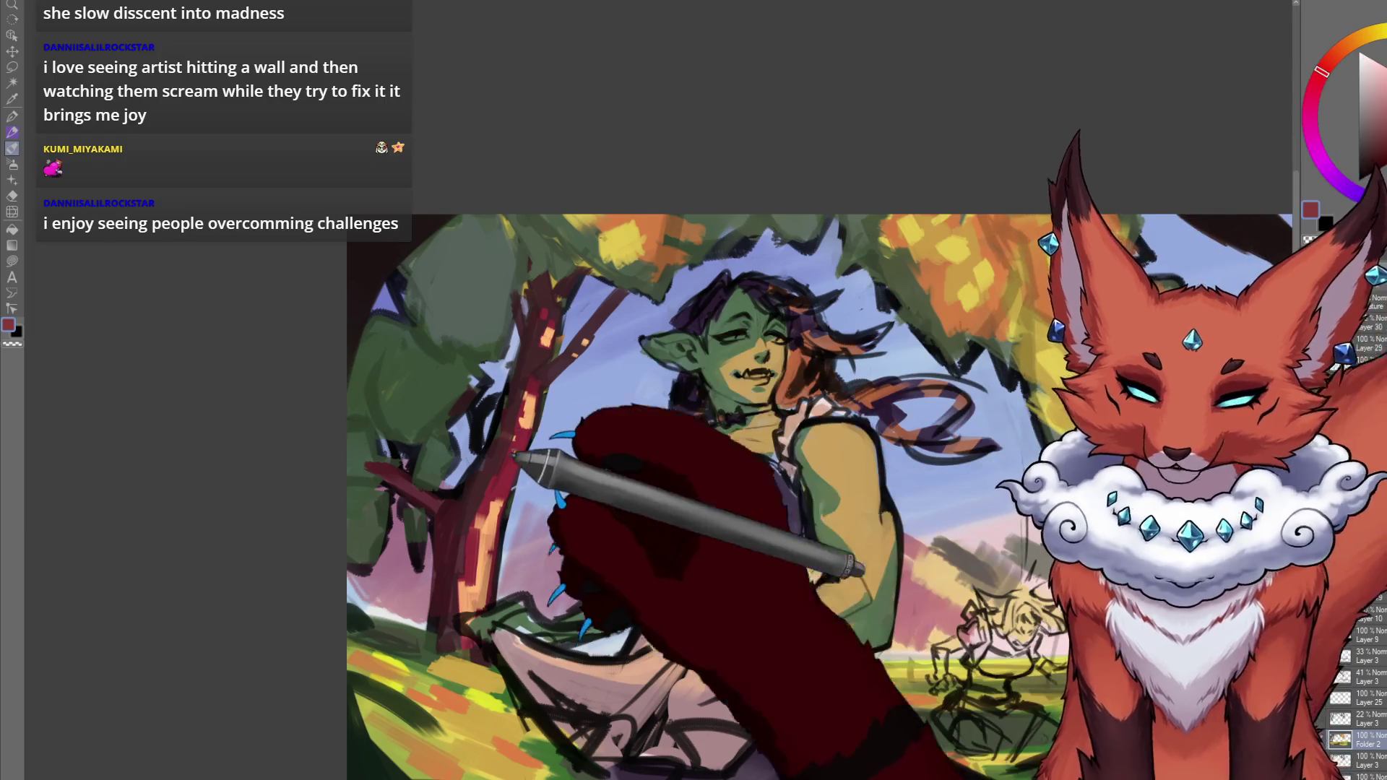
left_click_drag(513, 455, 542, 439)
scroll(542, 439, "up", 2)
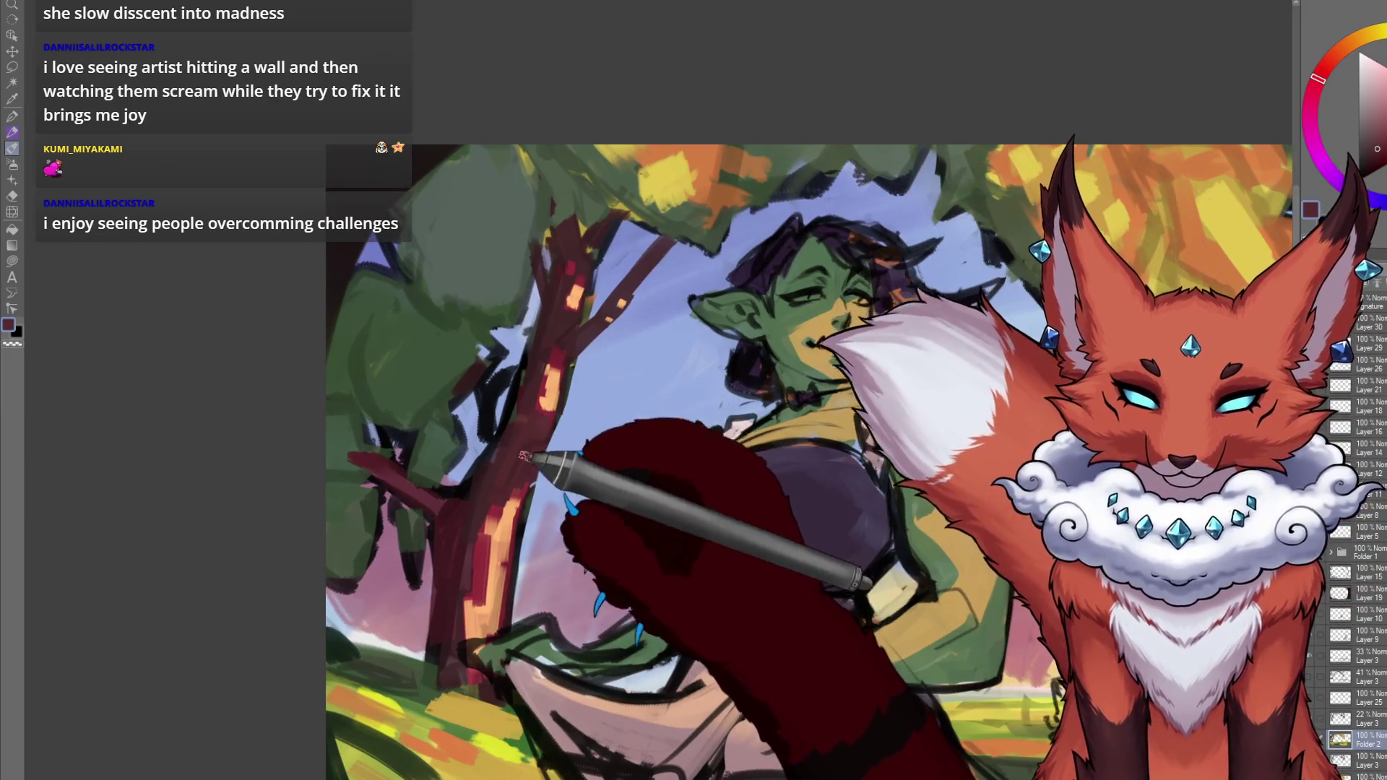
left_click_drag(511, 594, 491, 607)
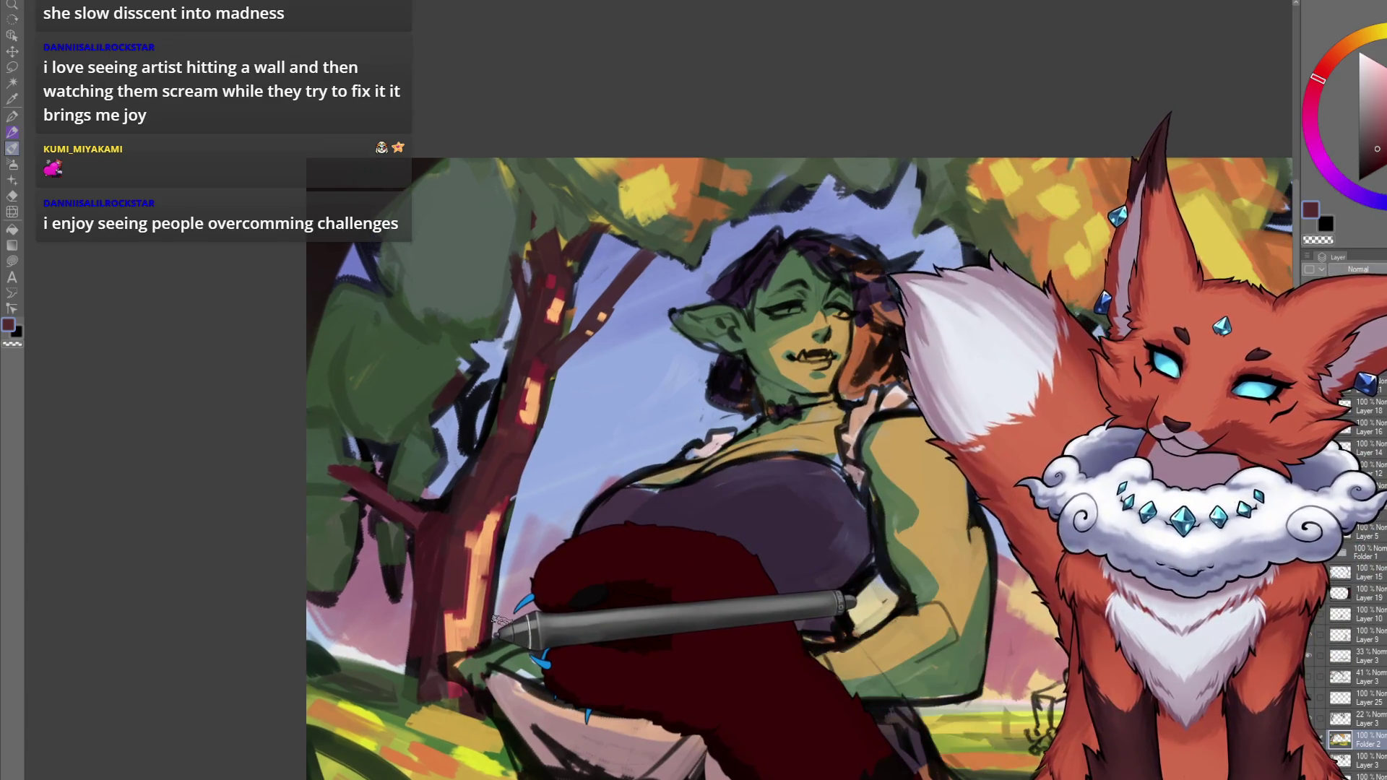
left_click(452, 512, "alt")
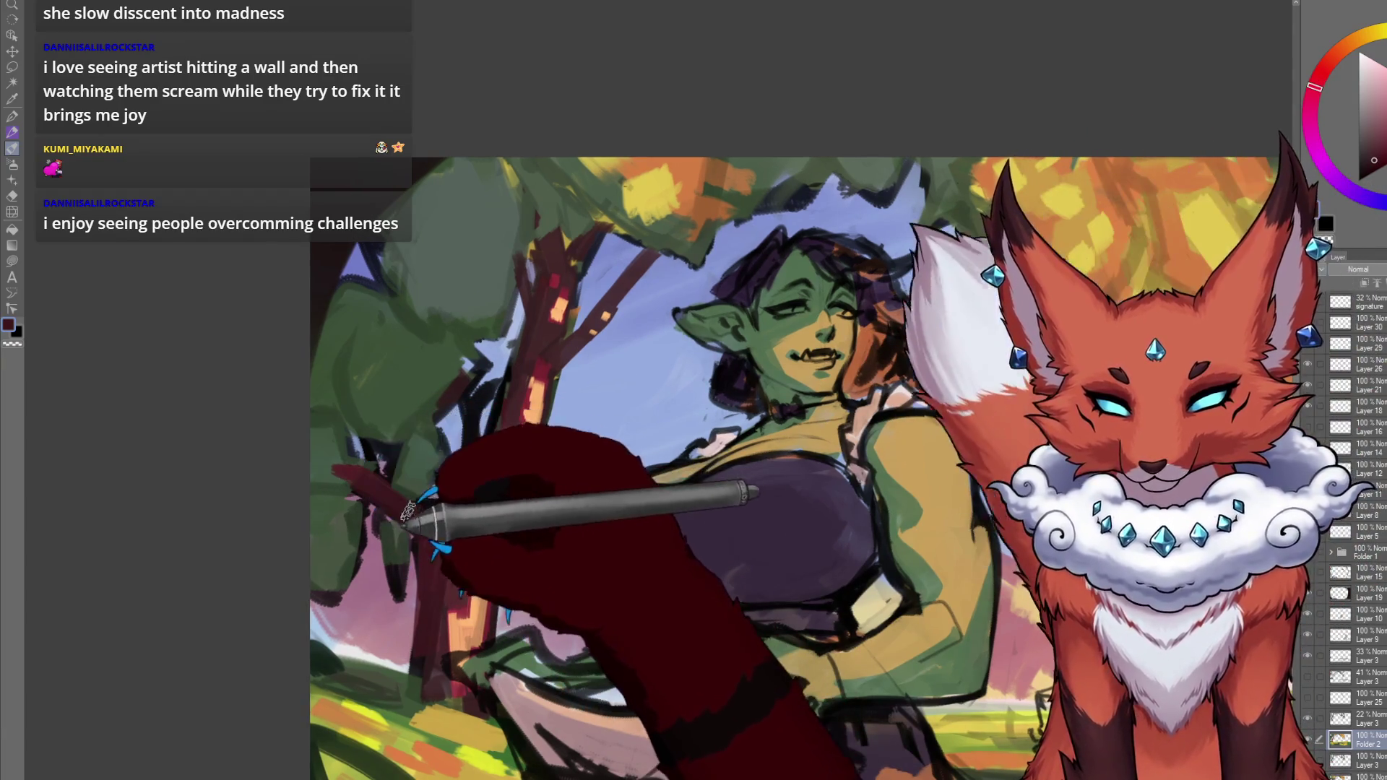
Pan and tilt the view across the orc woman's face, figure and the tree canopy.
left_click_drag(624, 506, 584, 526)
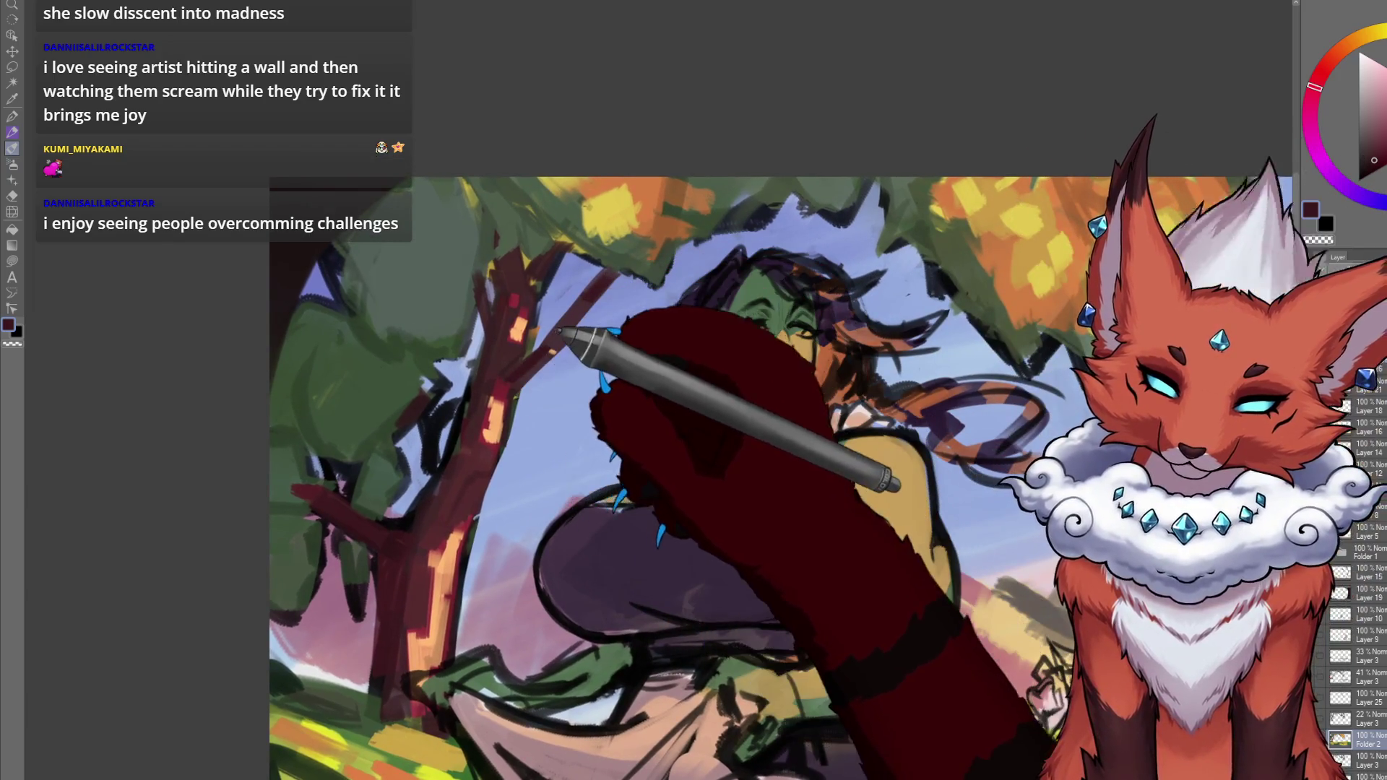
left_click_drag(635, 316, 645, 282)
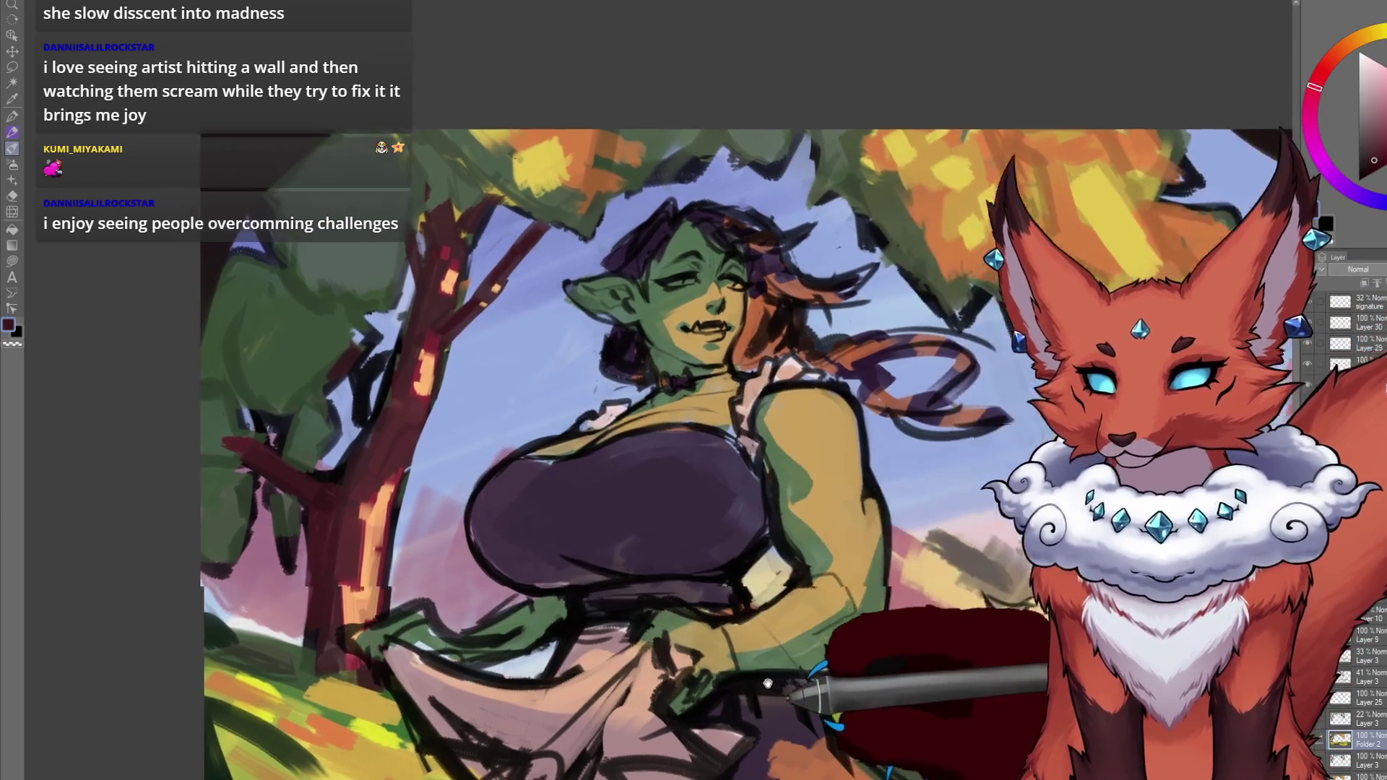
scroll(526, 627, "down", 3)
mouse_move(685, 643)
left_mouse_down()
mouse_move(604, 737)
mouse_move(660, 393)
mouse_move(598, 462)
mouse_move(737, 635)
left_mouse_up()
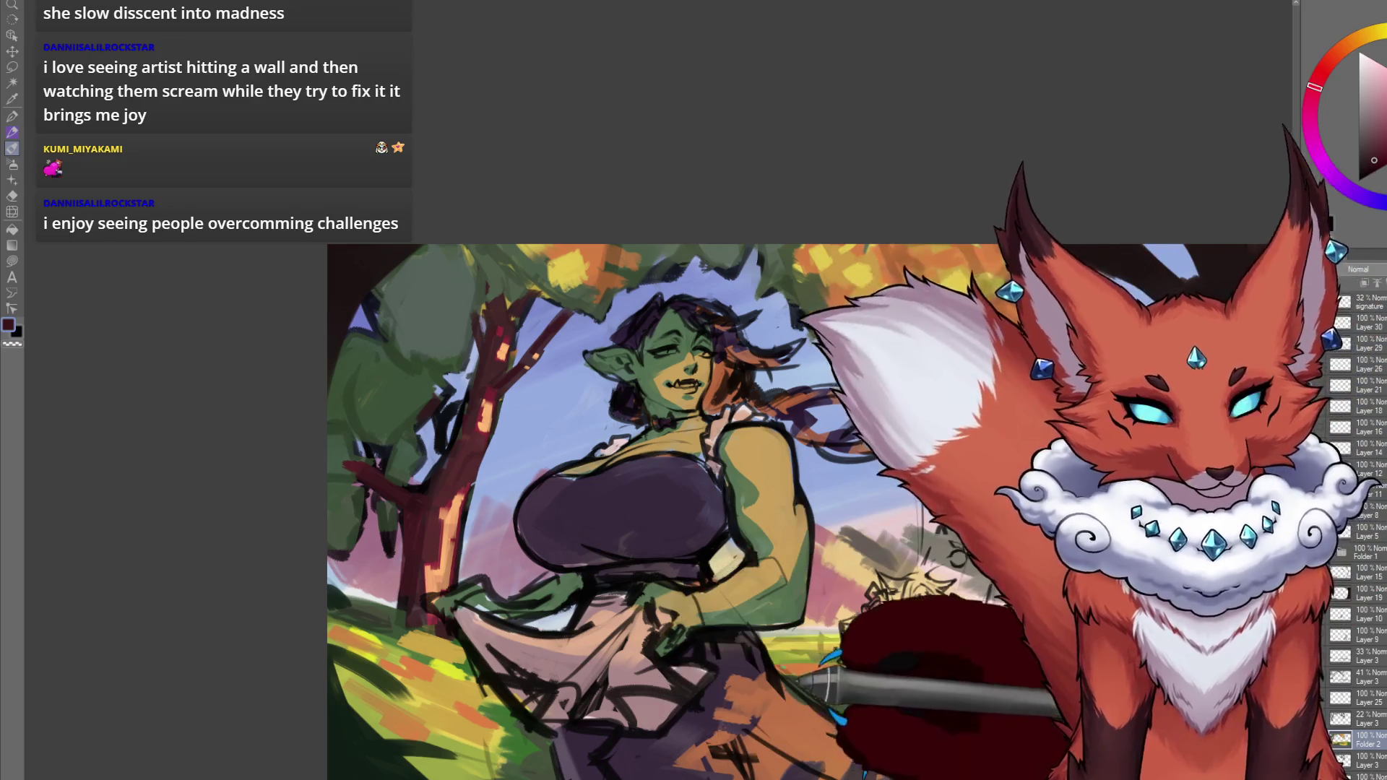
left_click_drag(694, 506, 640, 367)
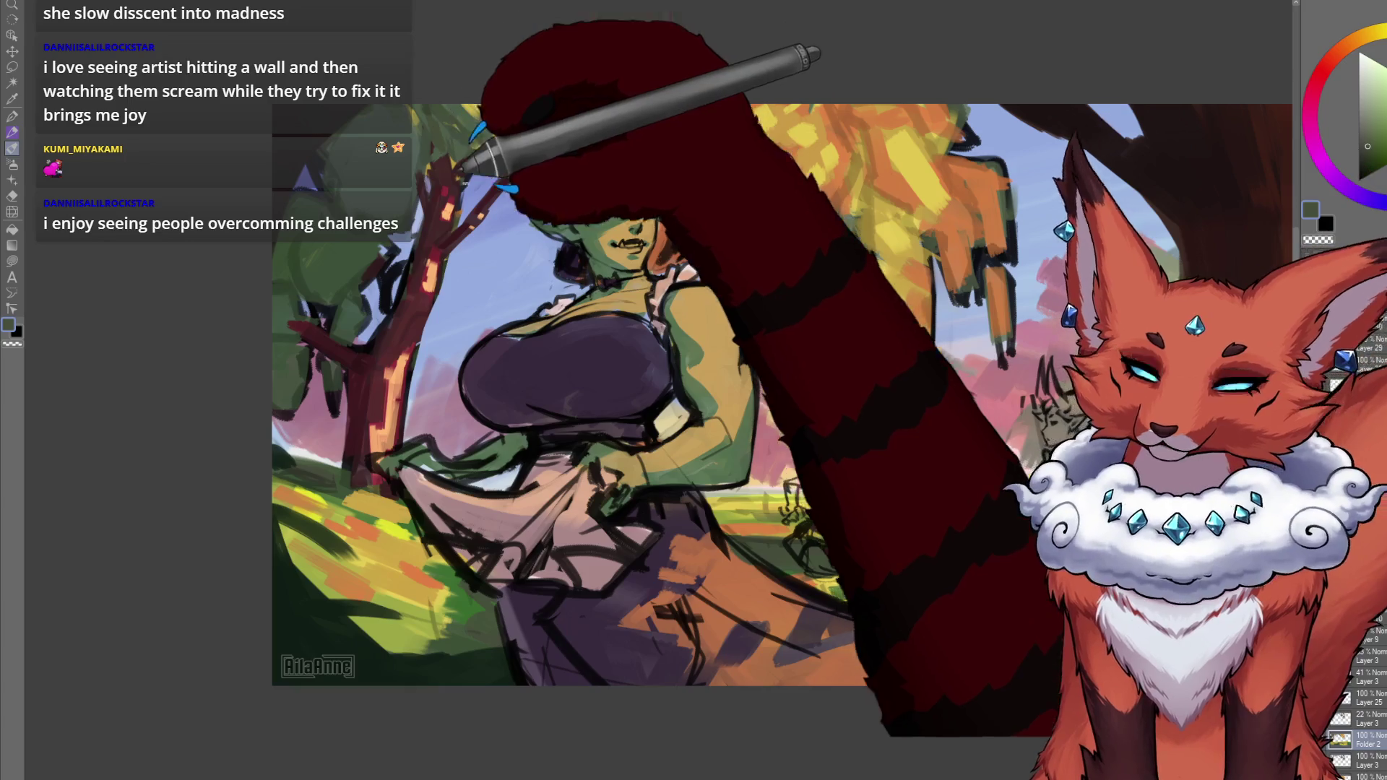
left_click_drag(560, 331, 605, 482)
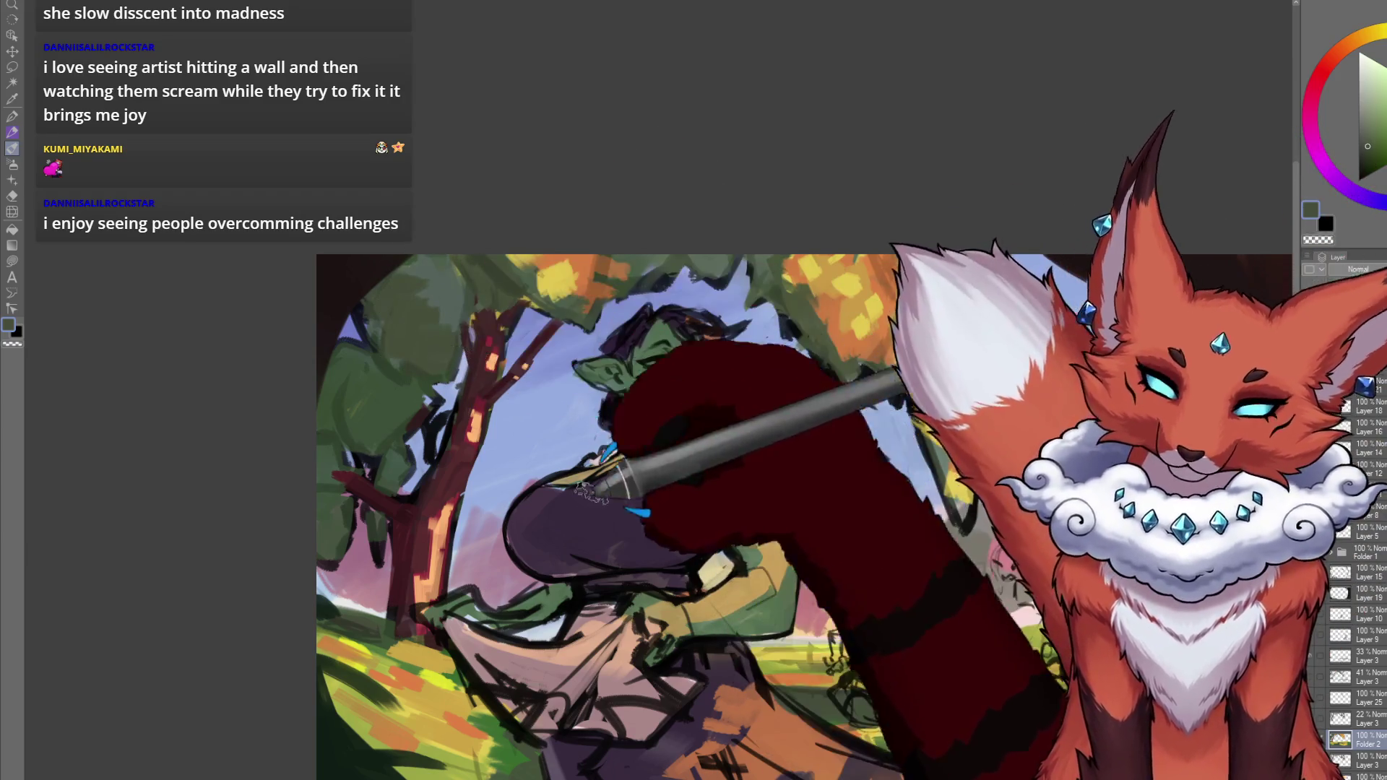
left_click_drag(805, 456, 733, 457)
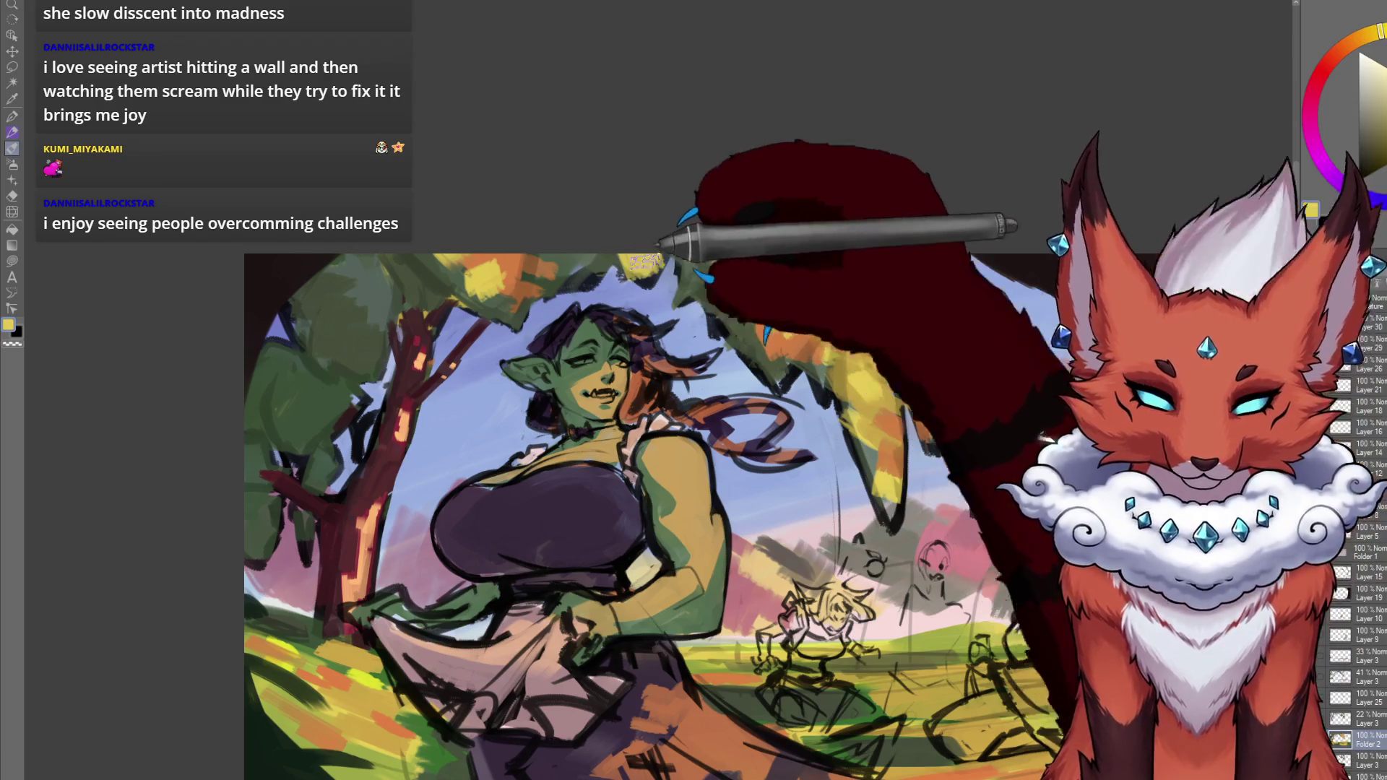
Sample orange-brown, dark olive green, orange and yellow from the foliage for the right tree.
left_click(646, 390, "alt")
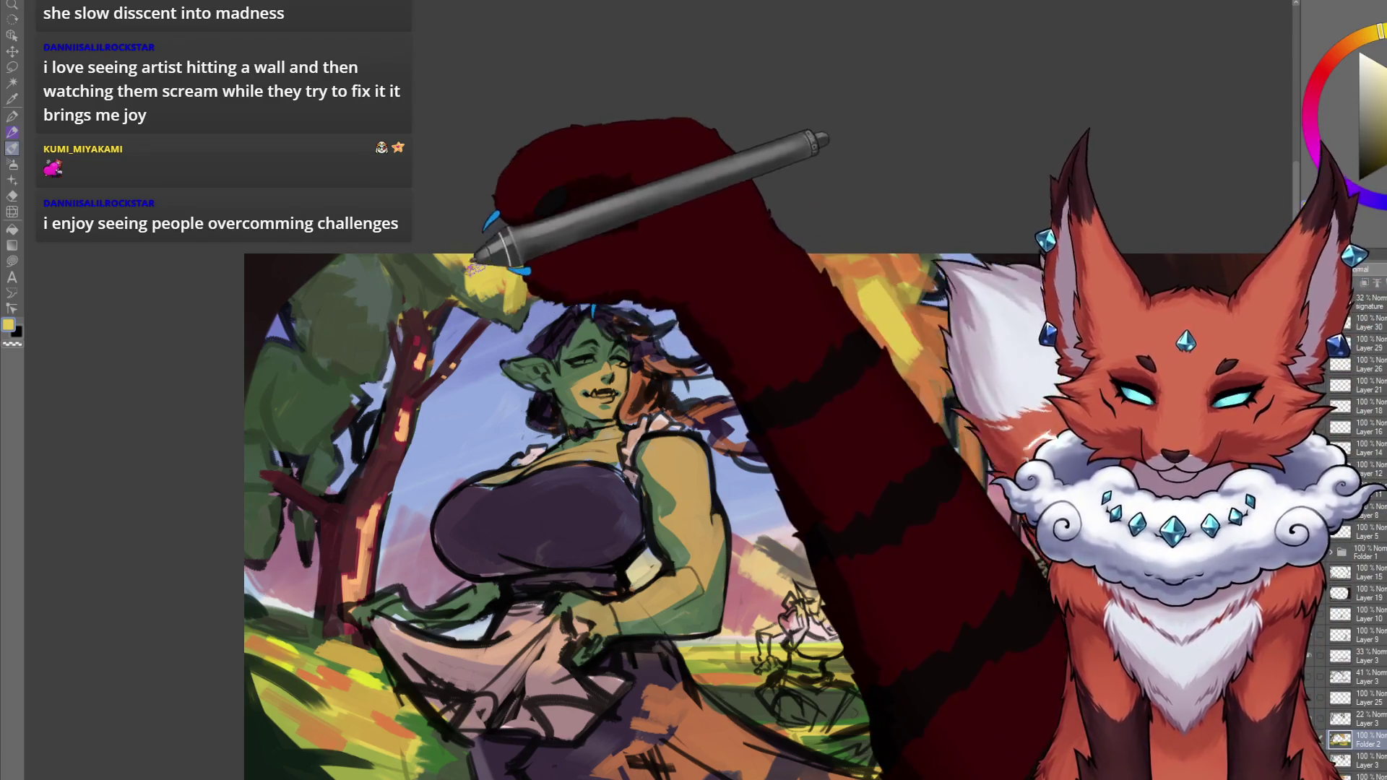
scroll(766, 585, "down", 2)
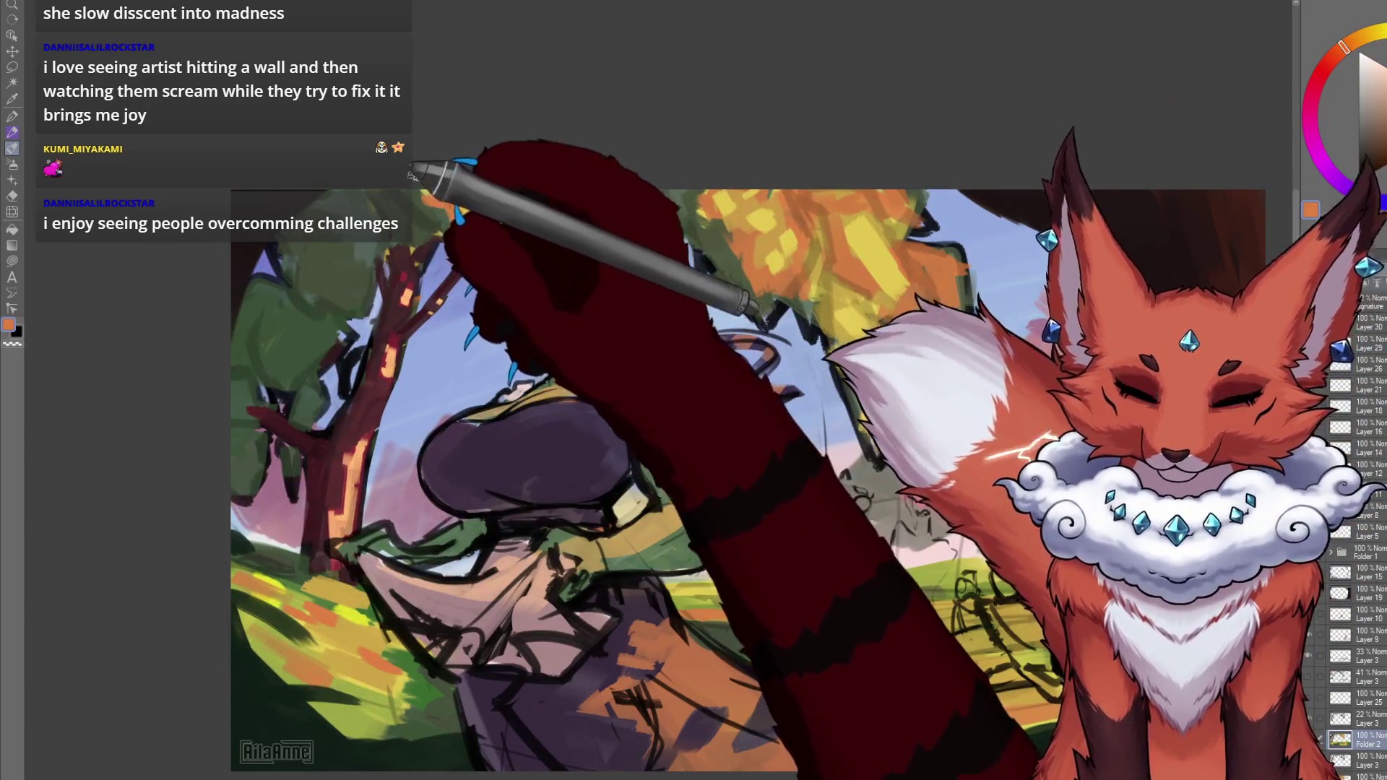
left_click_drag(799, 265, 777, 276)
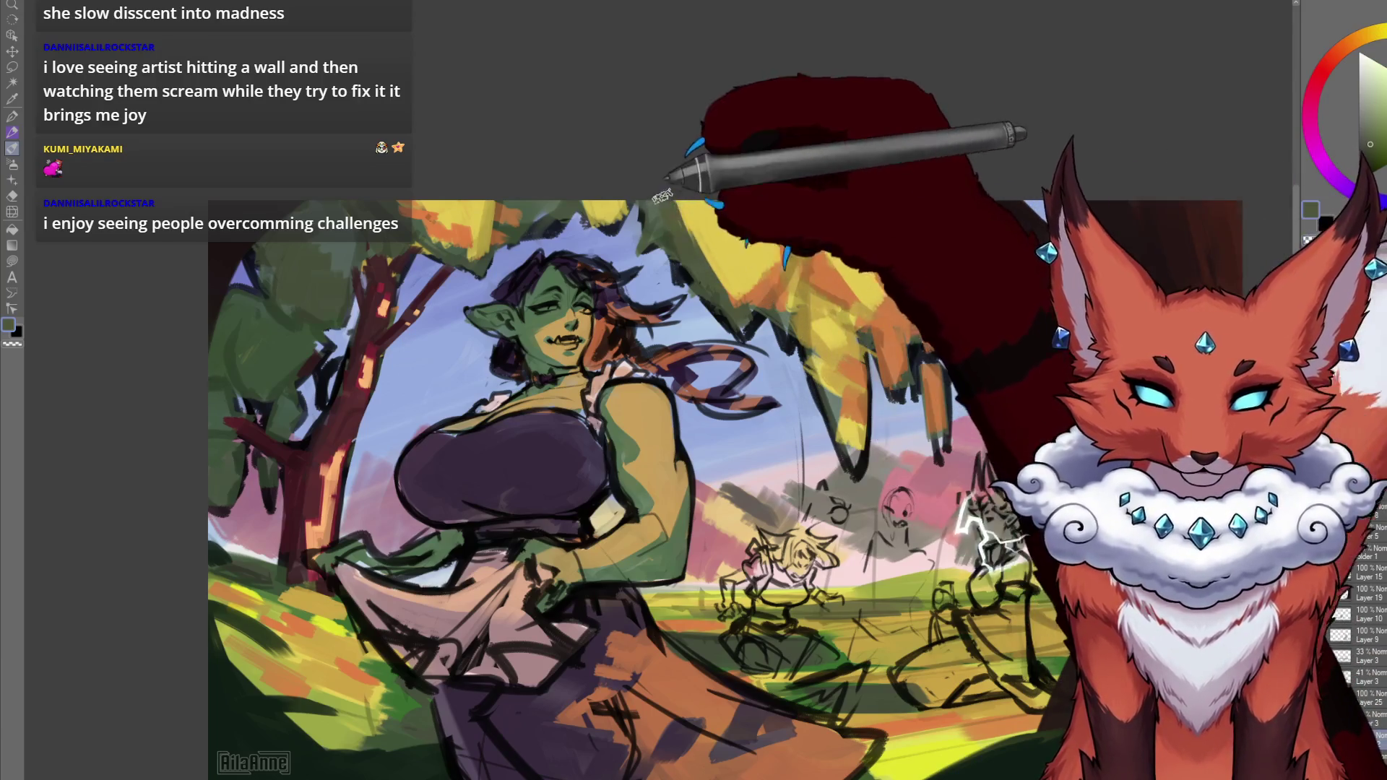
left_click(581, 198, "alt")
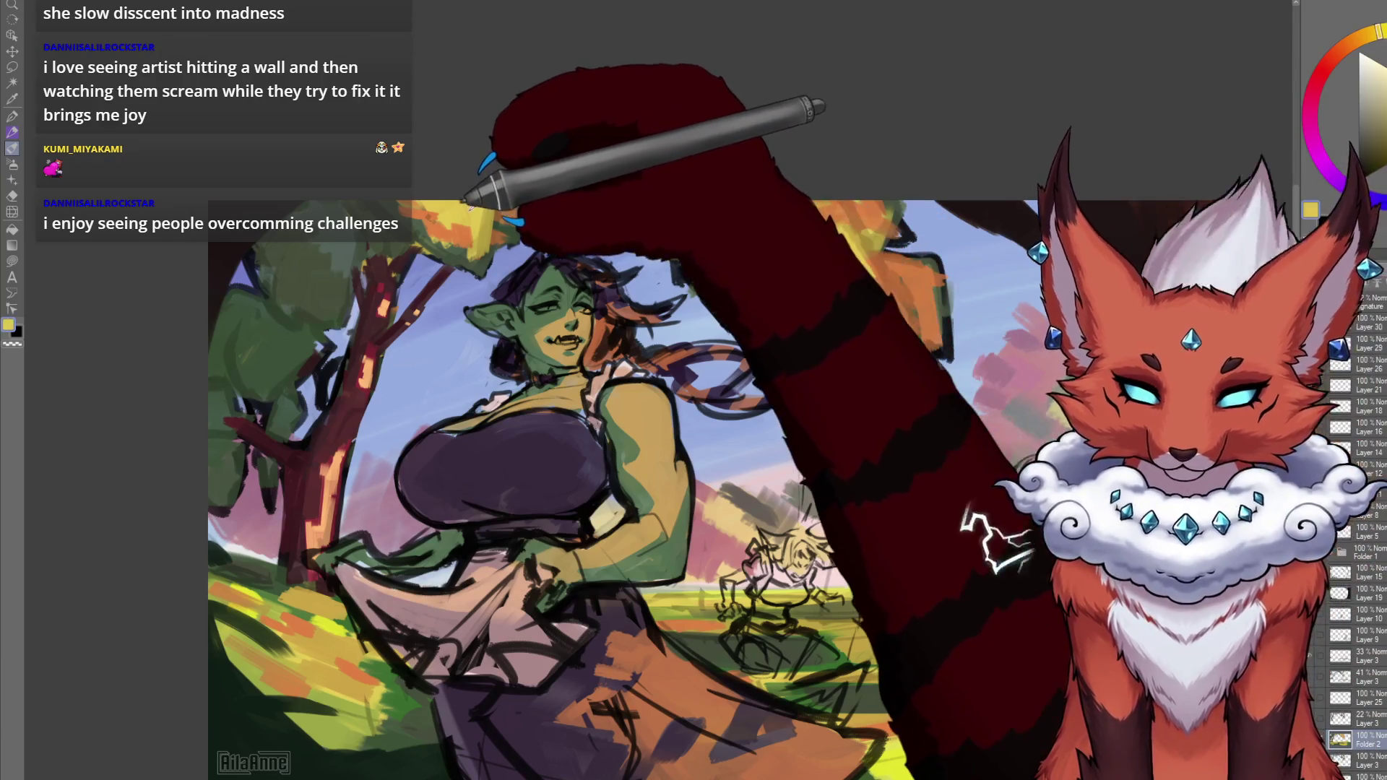
left_click(552, 204, "alt")
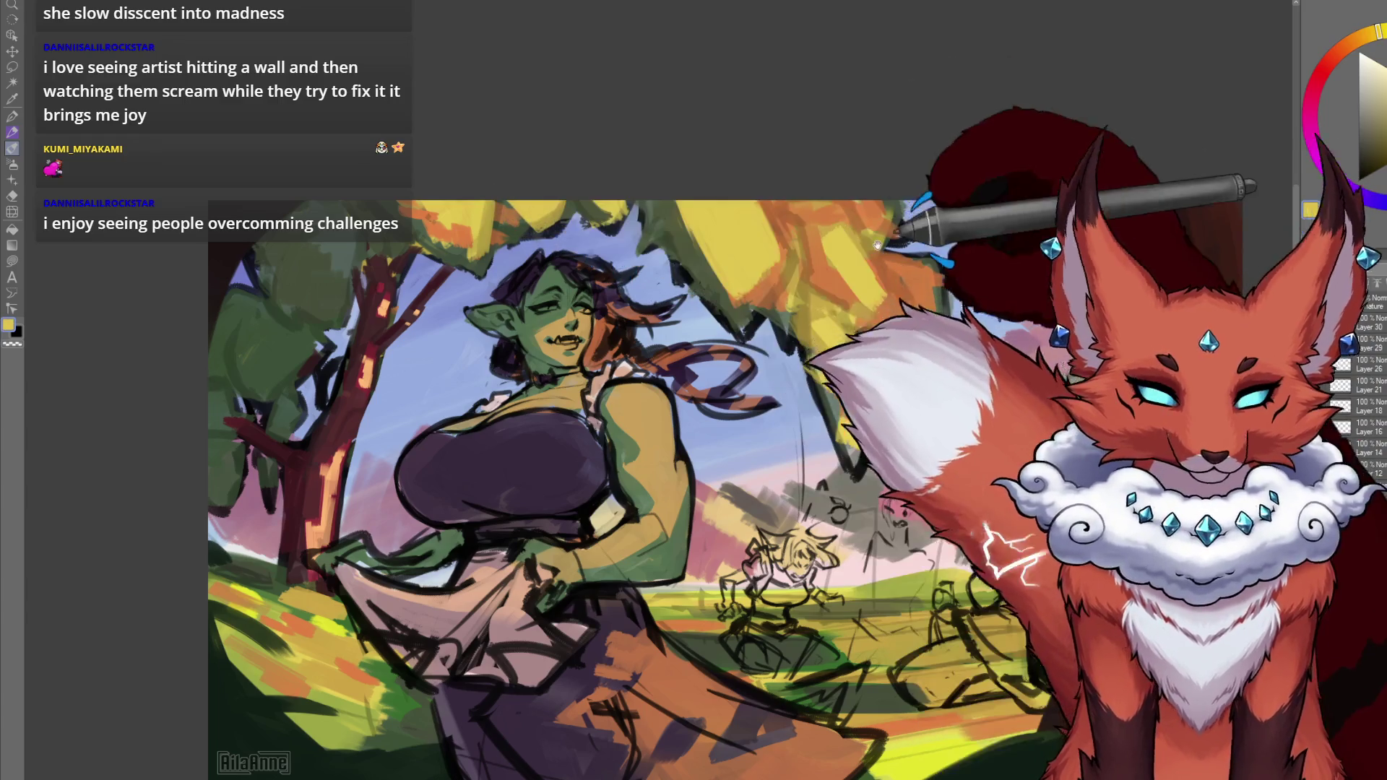
left_click_drag(830, 271, 780, 284)
left_click(781, 284, "alt")
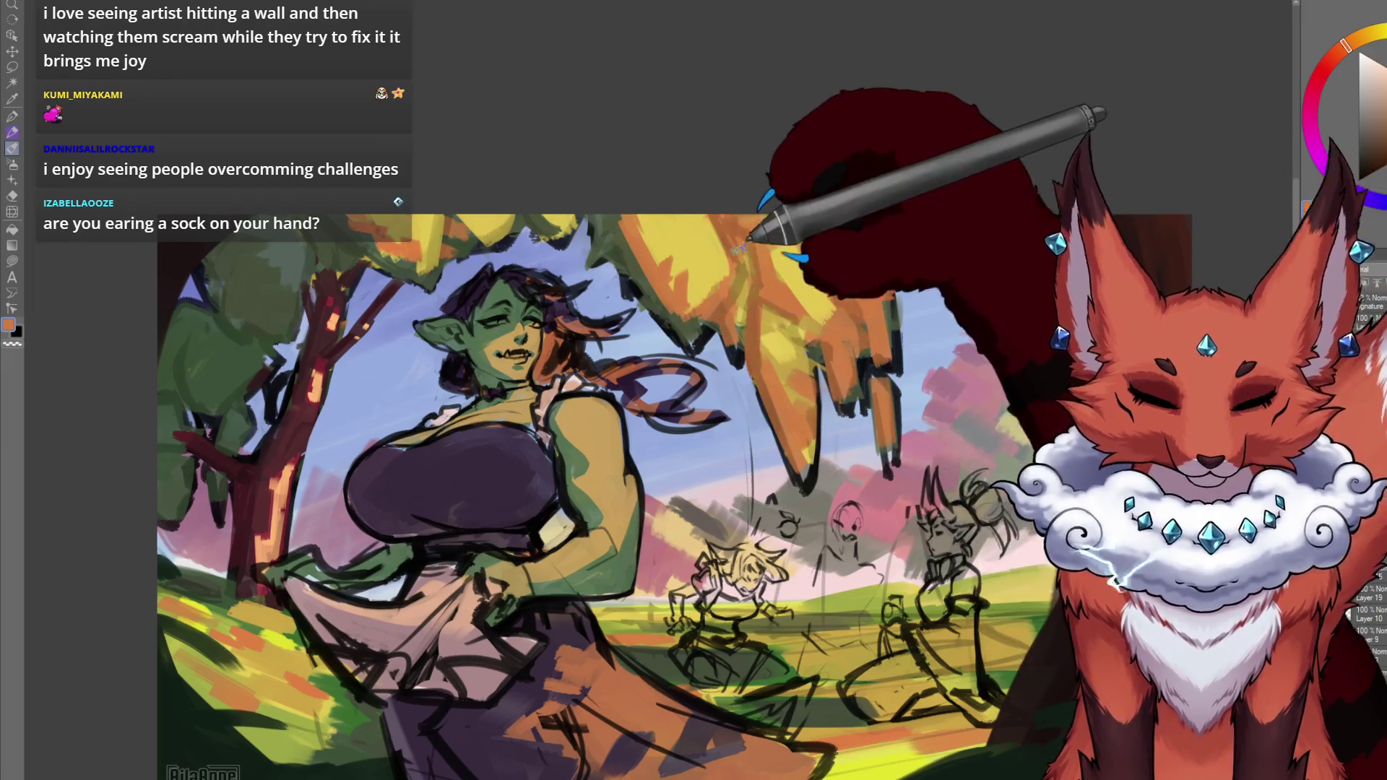
left_click(784, 359, "alt")
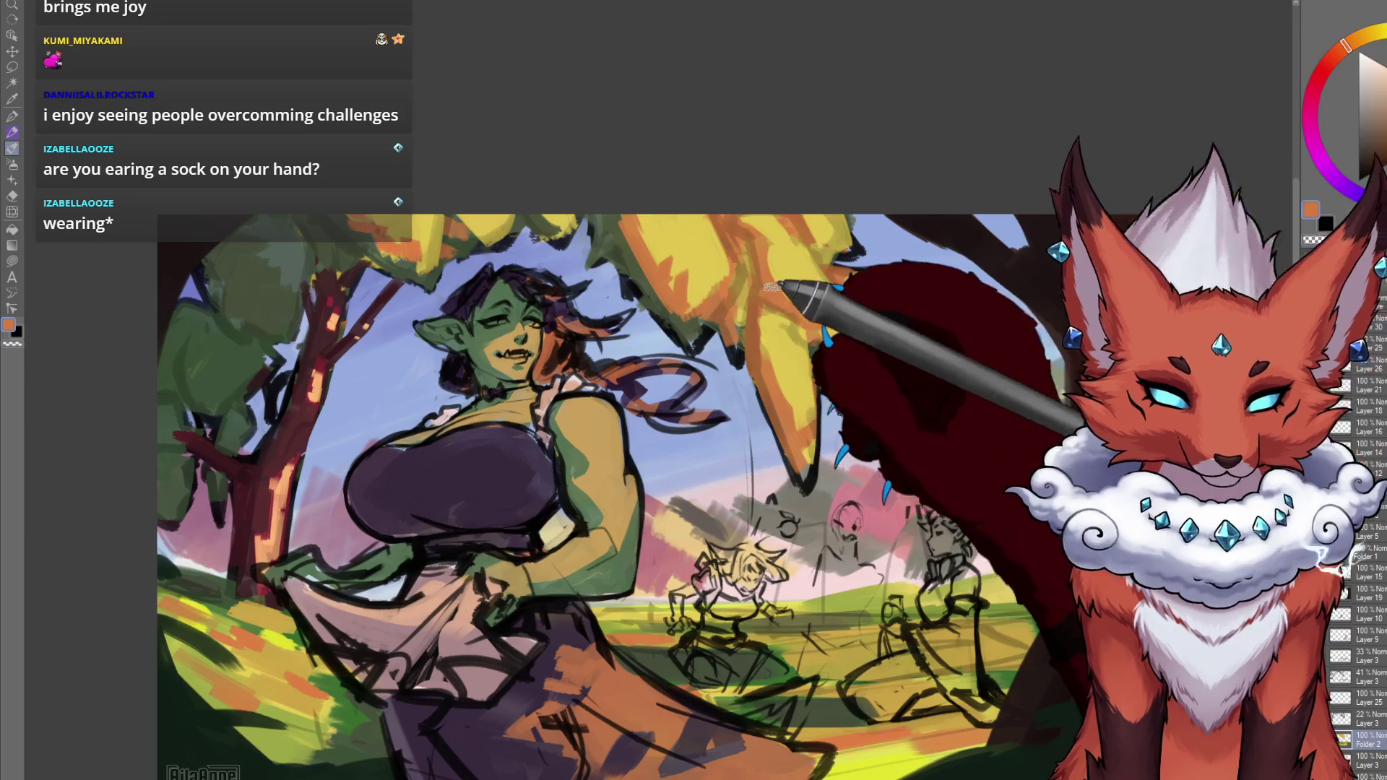
left_click_drag(752, 303, 733, 310)
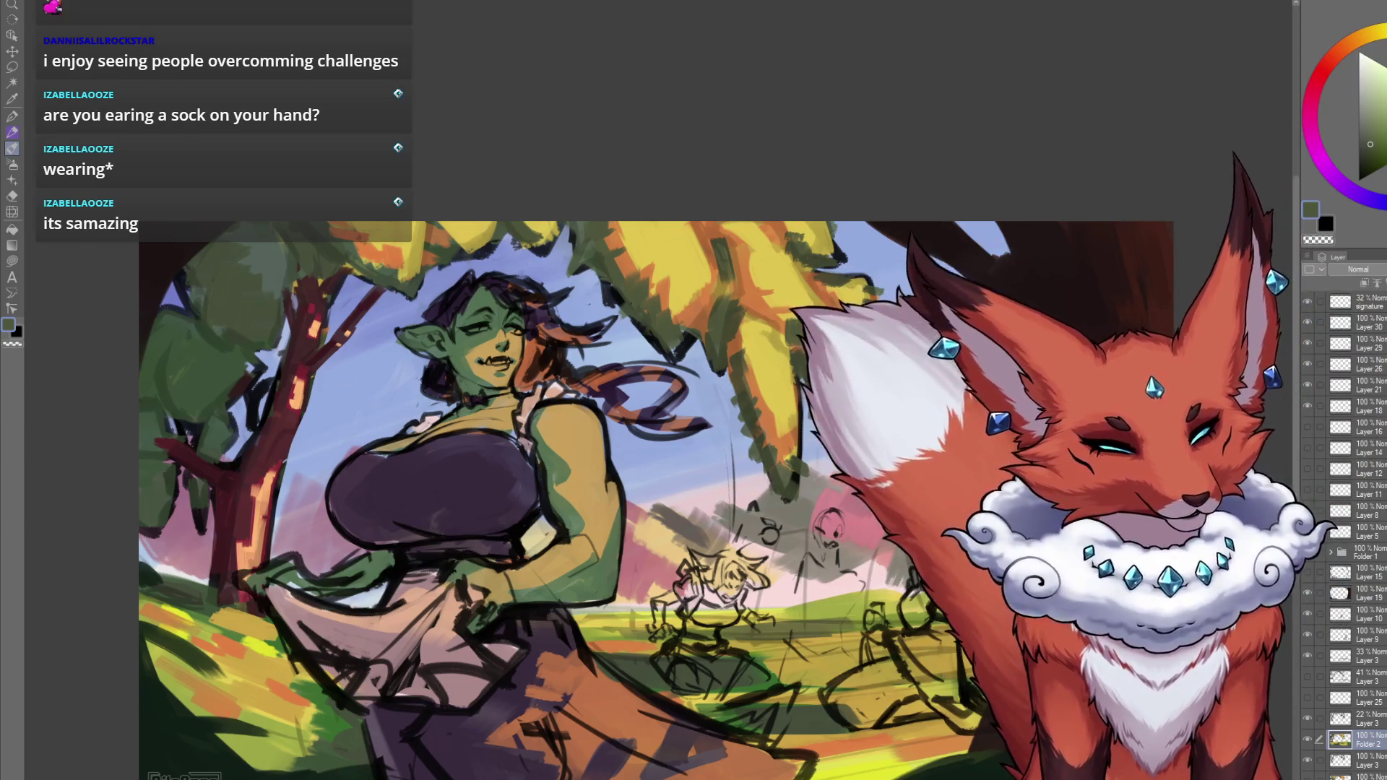
scroll(661, 493, "down", 5)
Zoom out and extend bright yellow foliage downward through the tree.
mouse_move(750, 575)
left_mouse_down()
mouse_move(709, 510)
mouse_move(698, 560)
left_mouse_up()
scroll(698, 560, "up", 5)
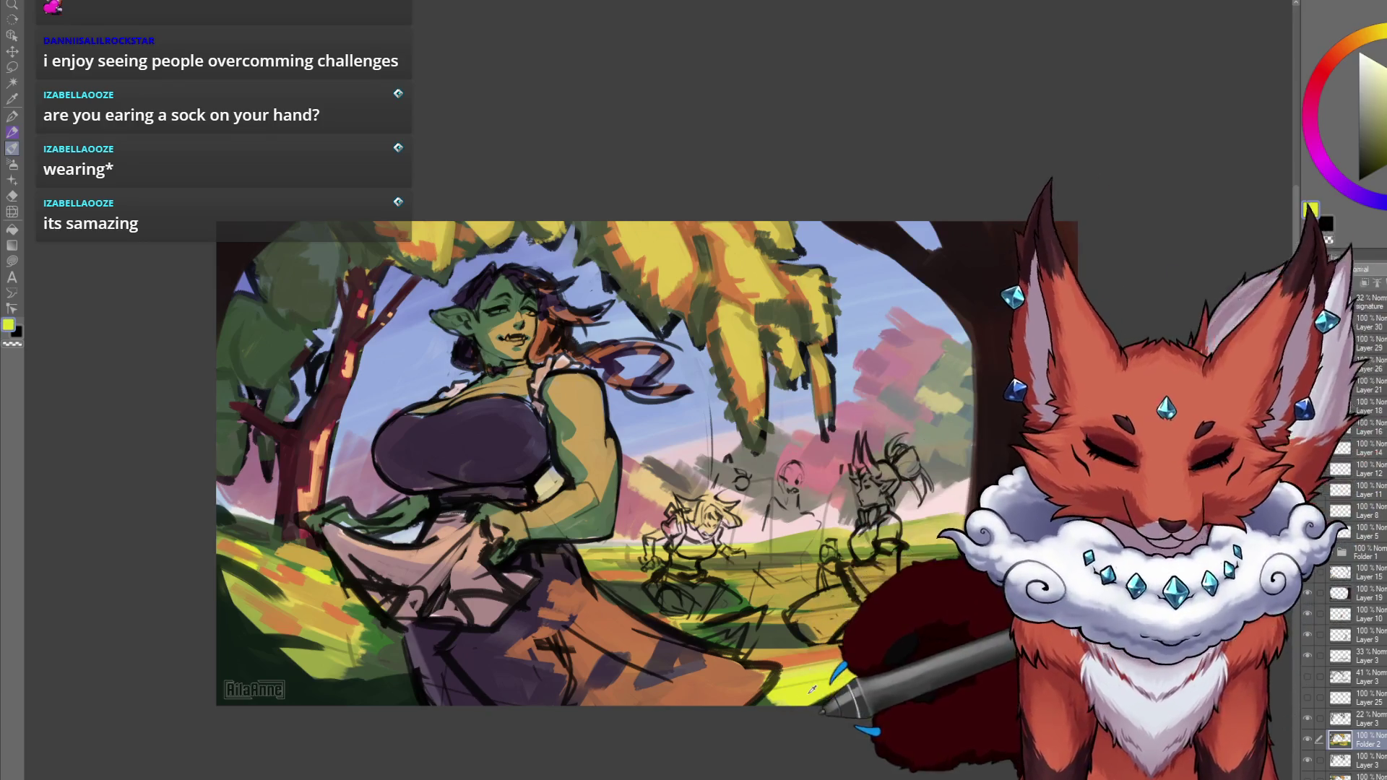
left_click(815, 627, "alt")
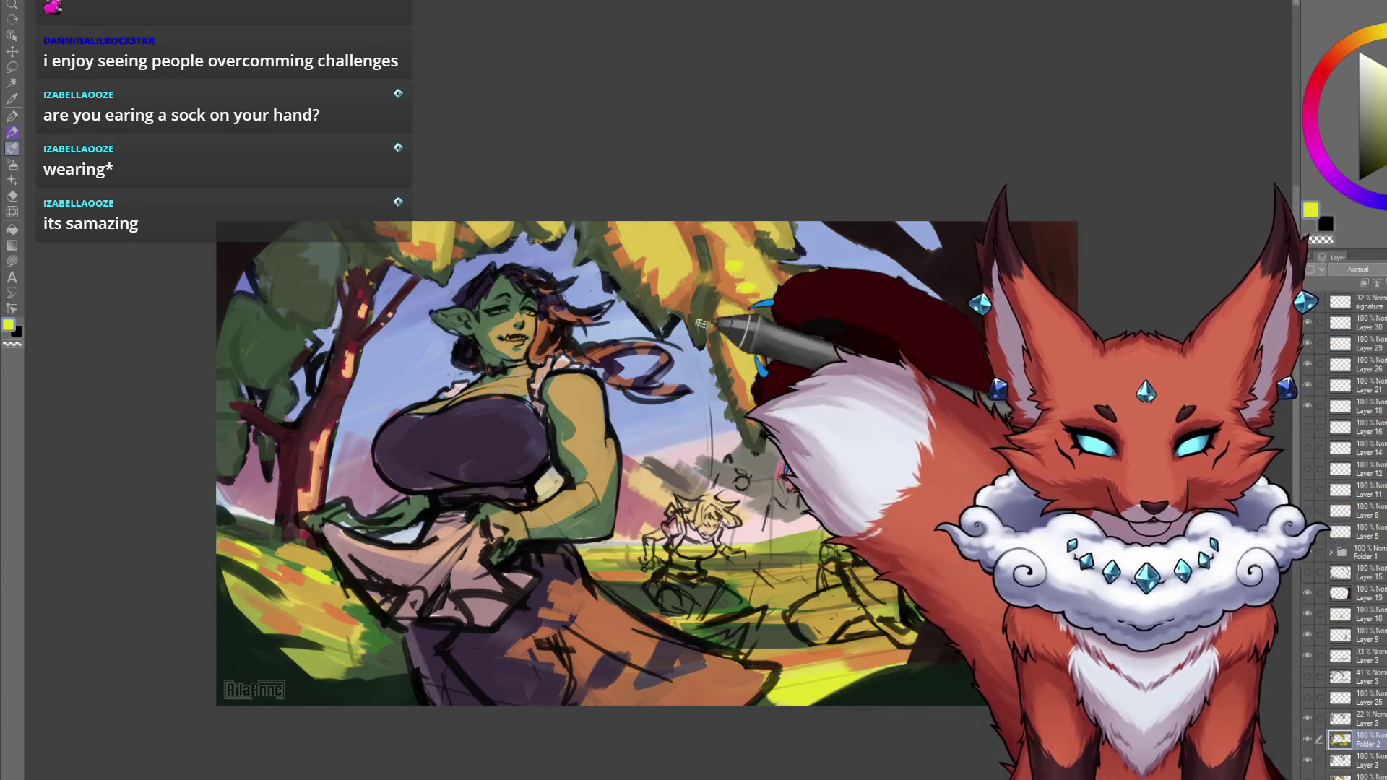
left_click_drag(718, 275, 734, 376)
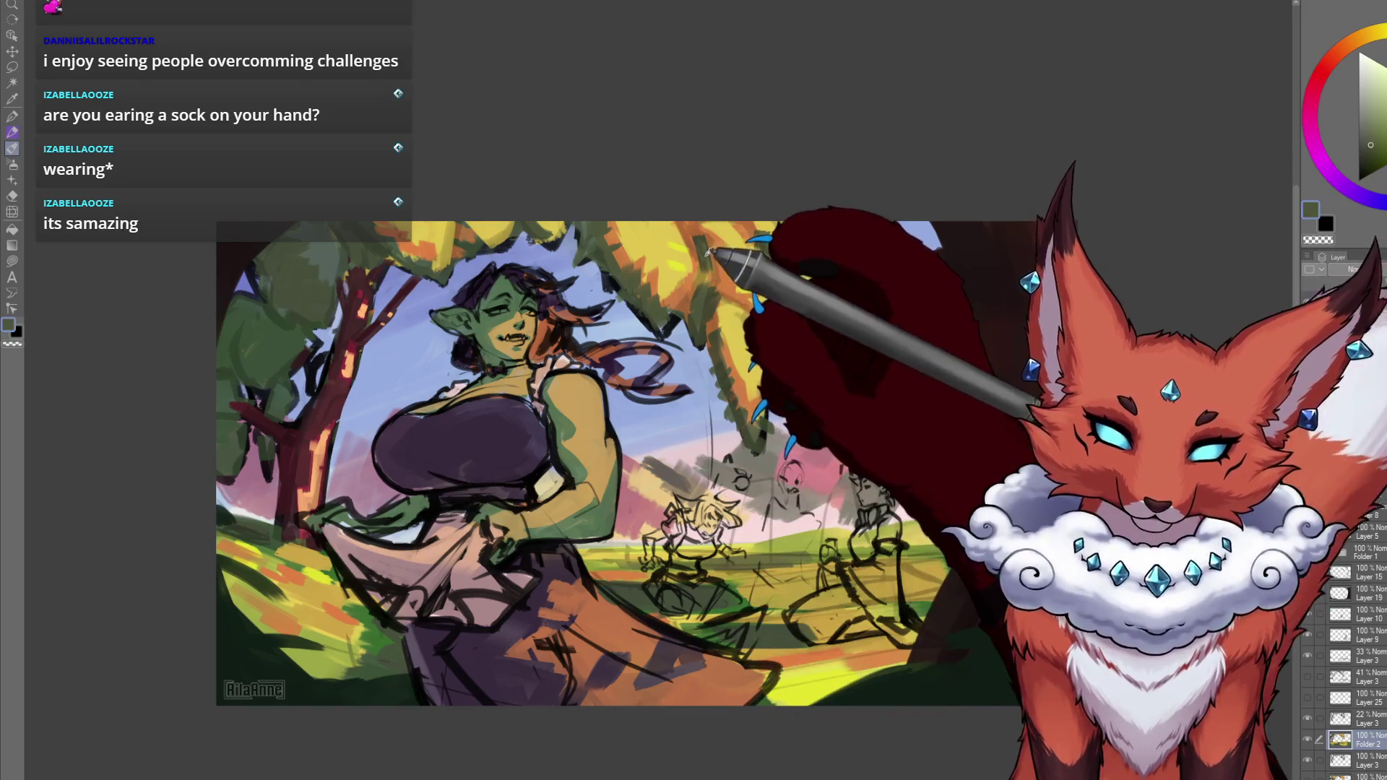
Dab canopy leaves using sampled grey-green, orange, olive-tan and brighter yellows.
left_click(696, 405, "alt")
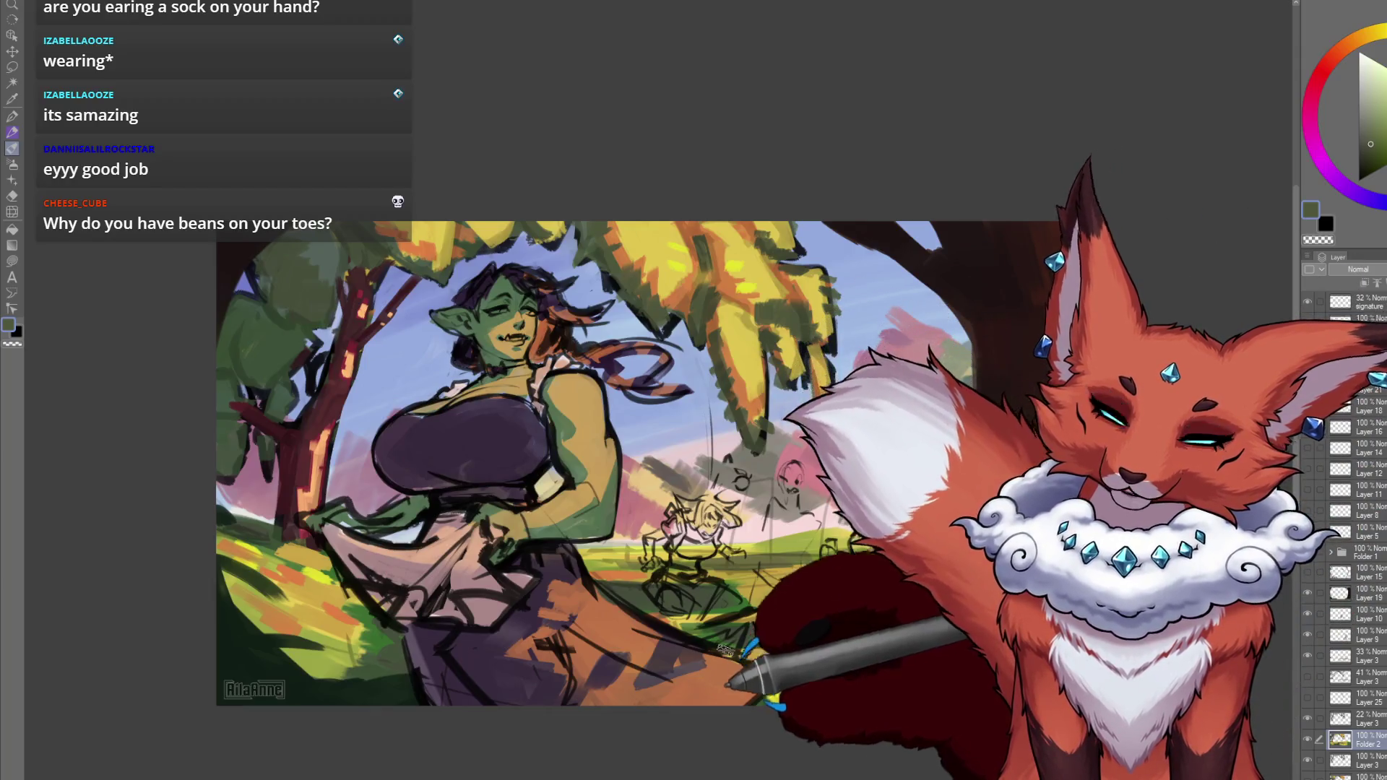
left_click(709, 243, "alt")
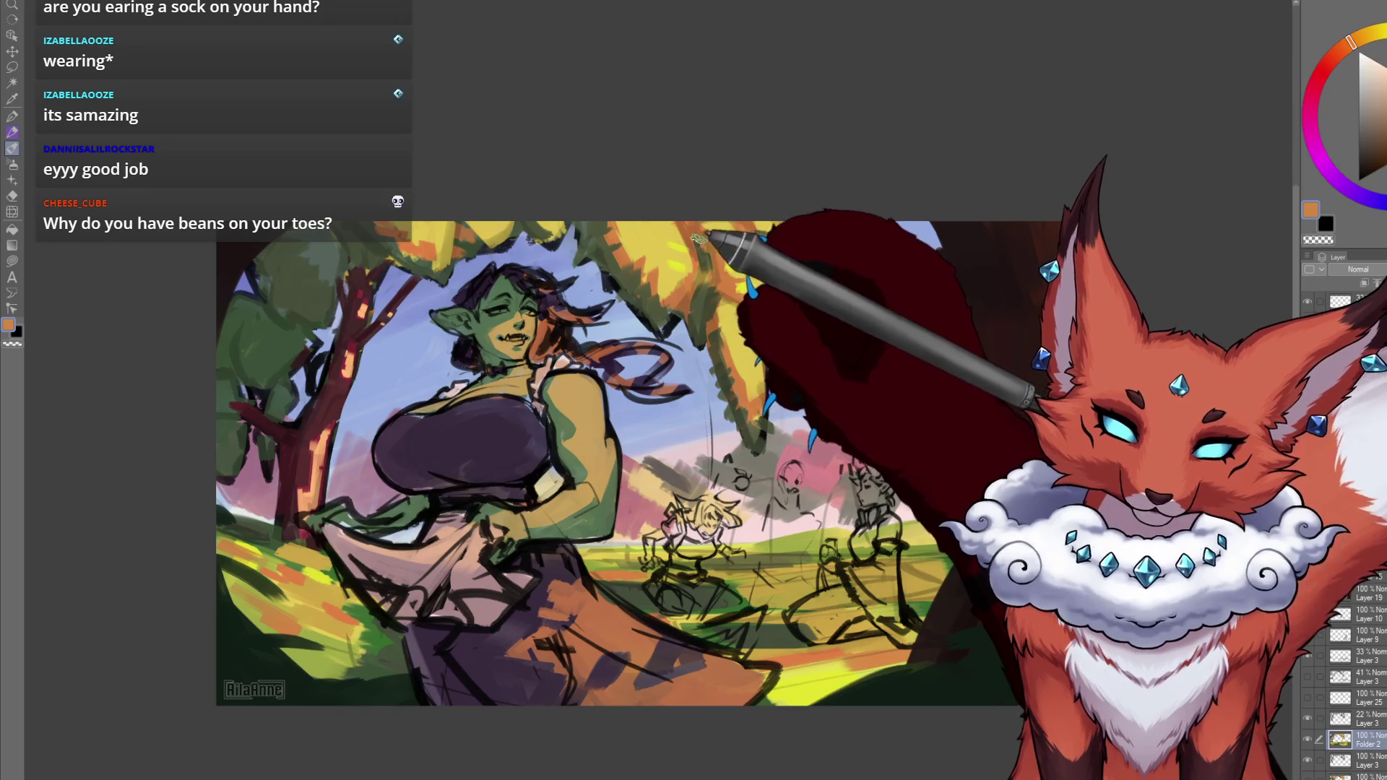
left_click(698, 312, "alt")
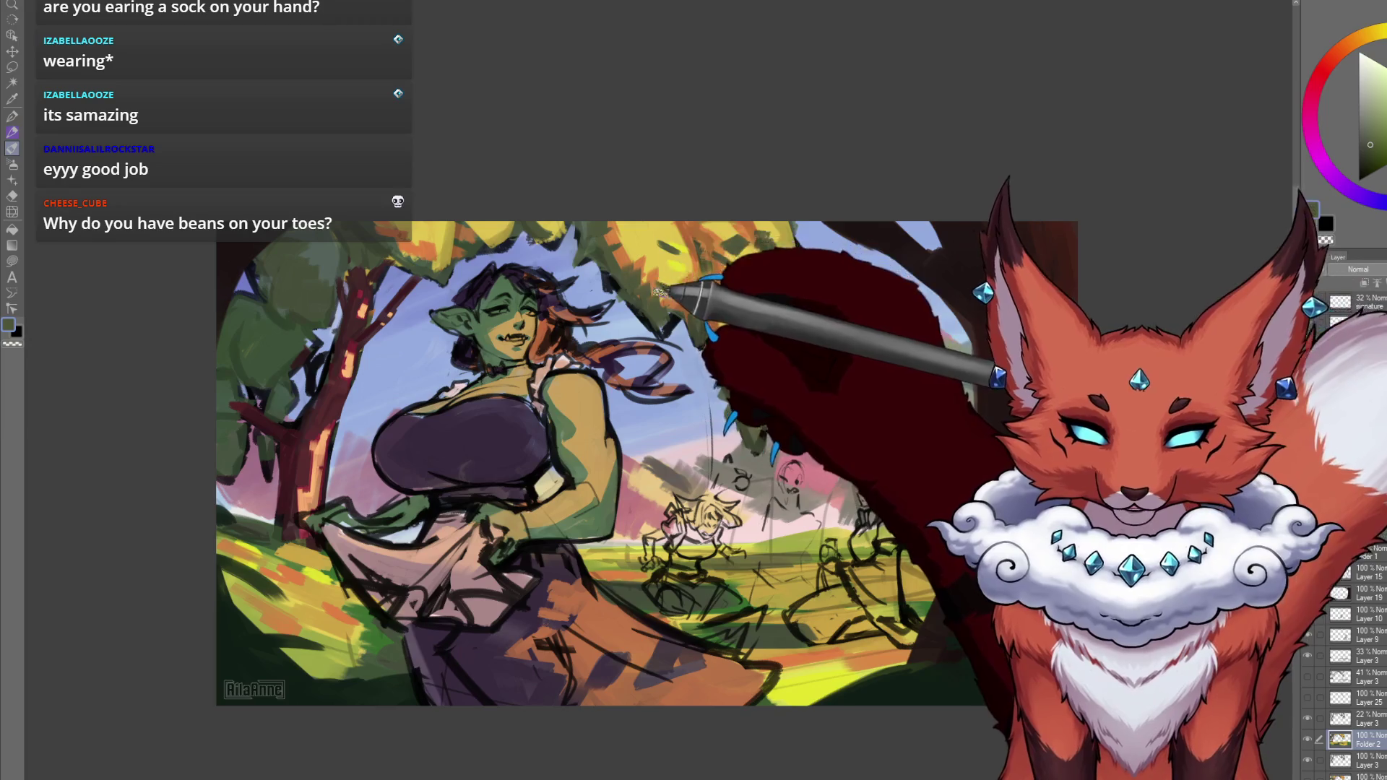
left_click(636, 245, "alt")
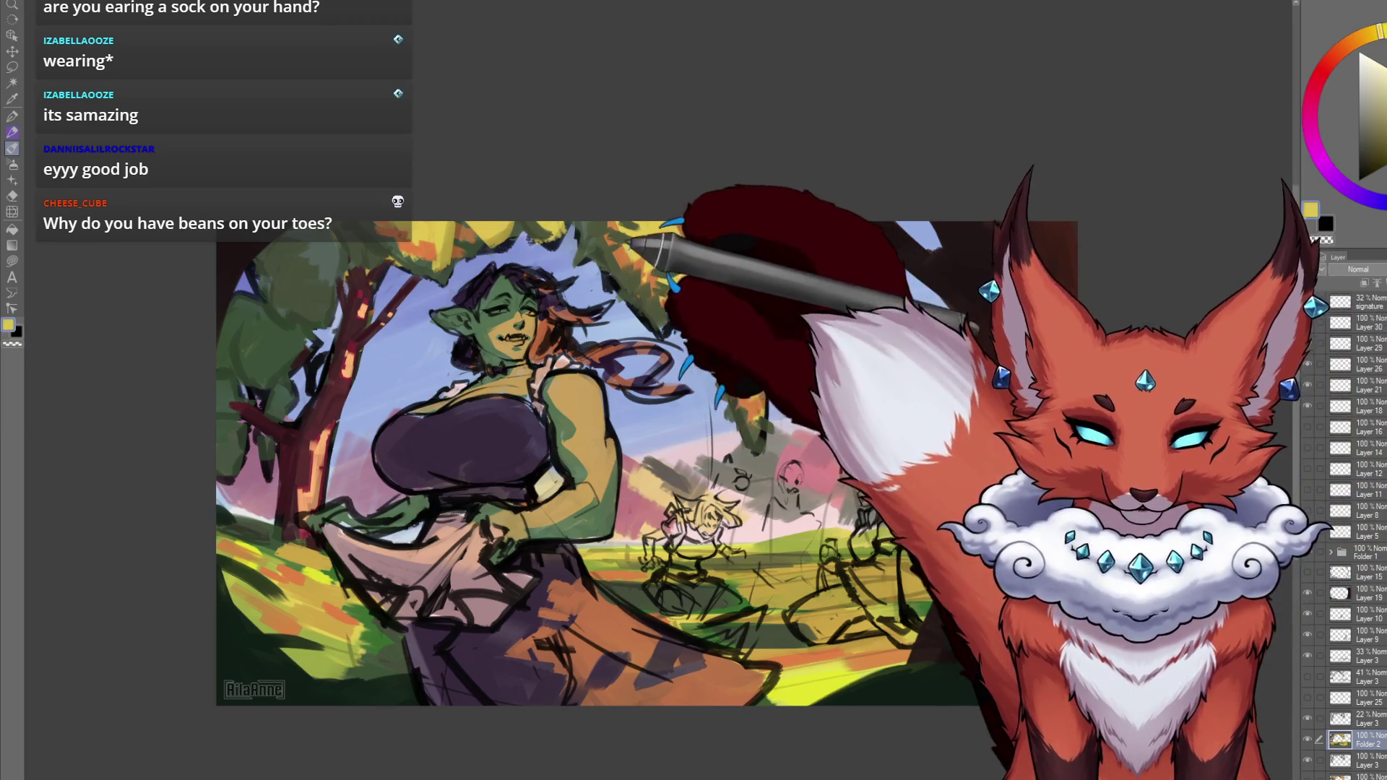
left_click(631, 247, "alt")
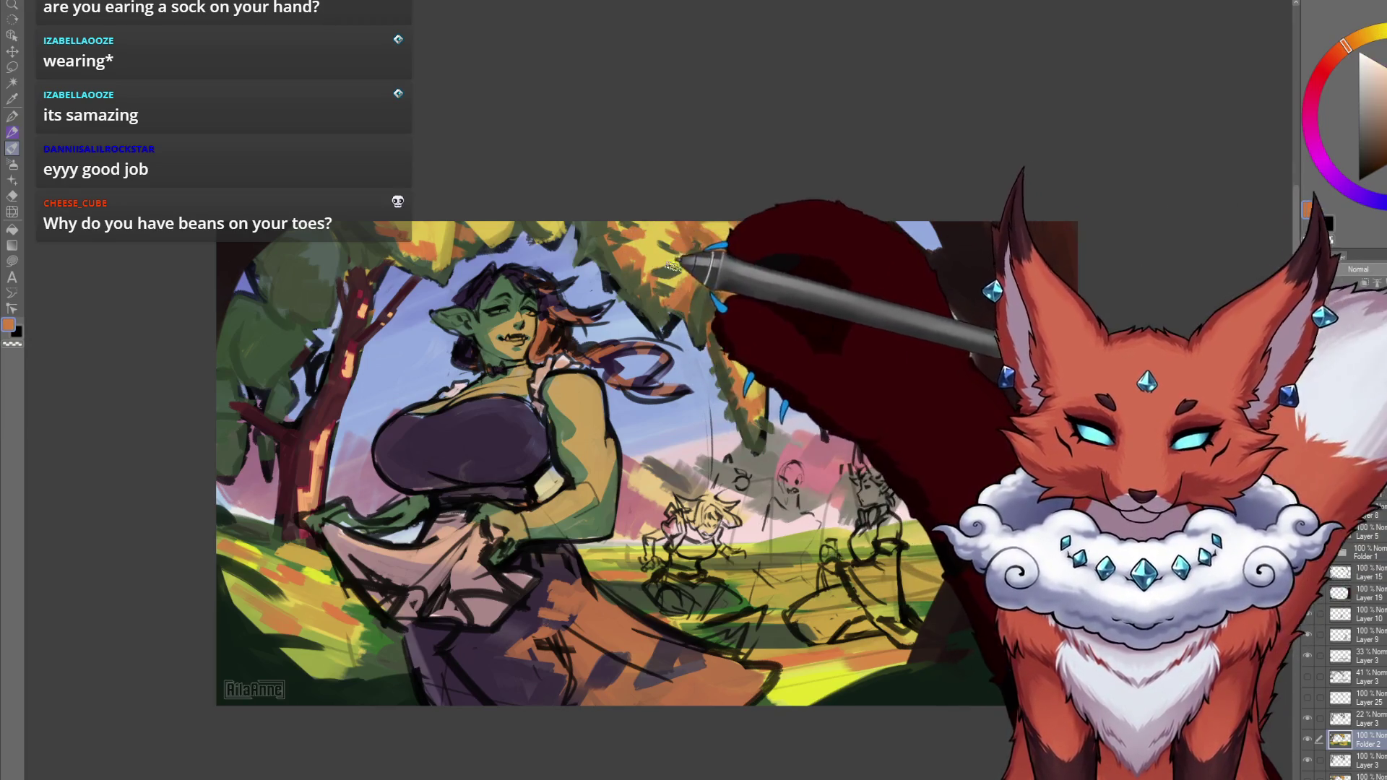
left_click(658, 244, "alt")
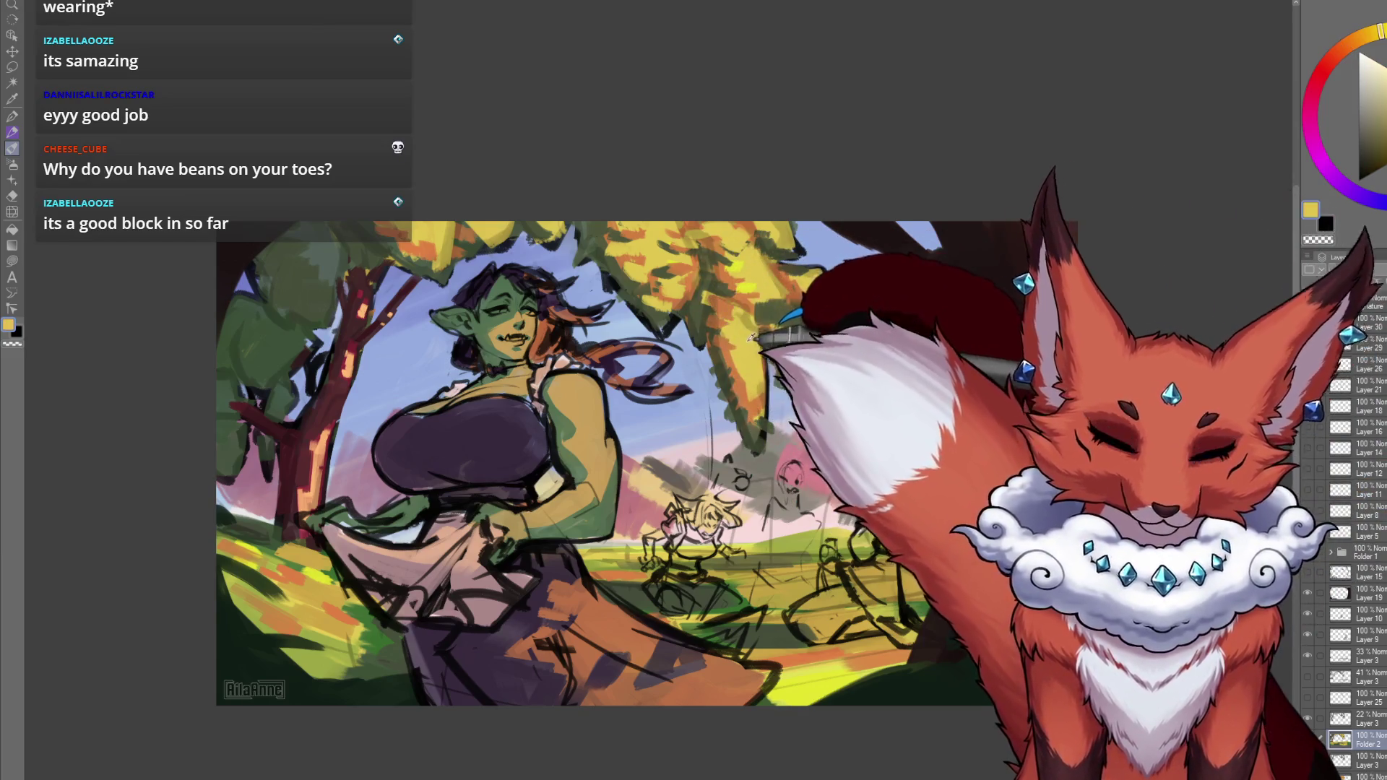
left_click(755, 280, "alt")
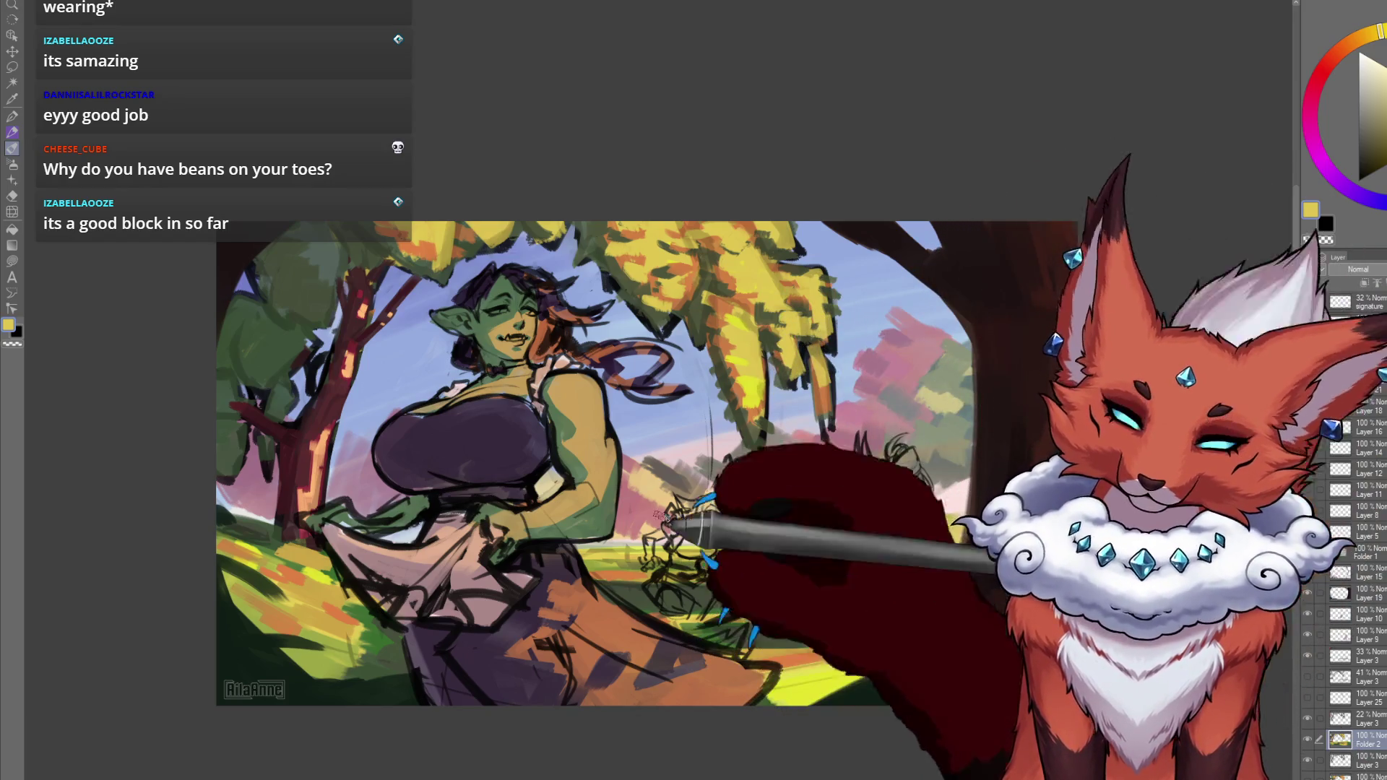
Paint right-tree foliage in grey-green, orange and yellow, switching between Layer 3 and Folder 2.
left_click(619, 224, "alt")
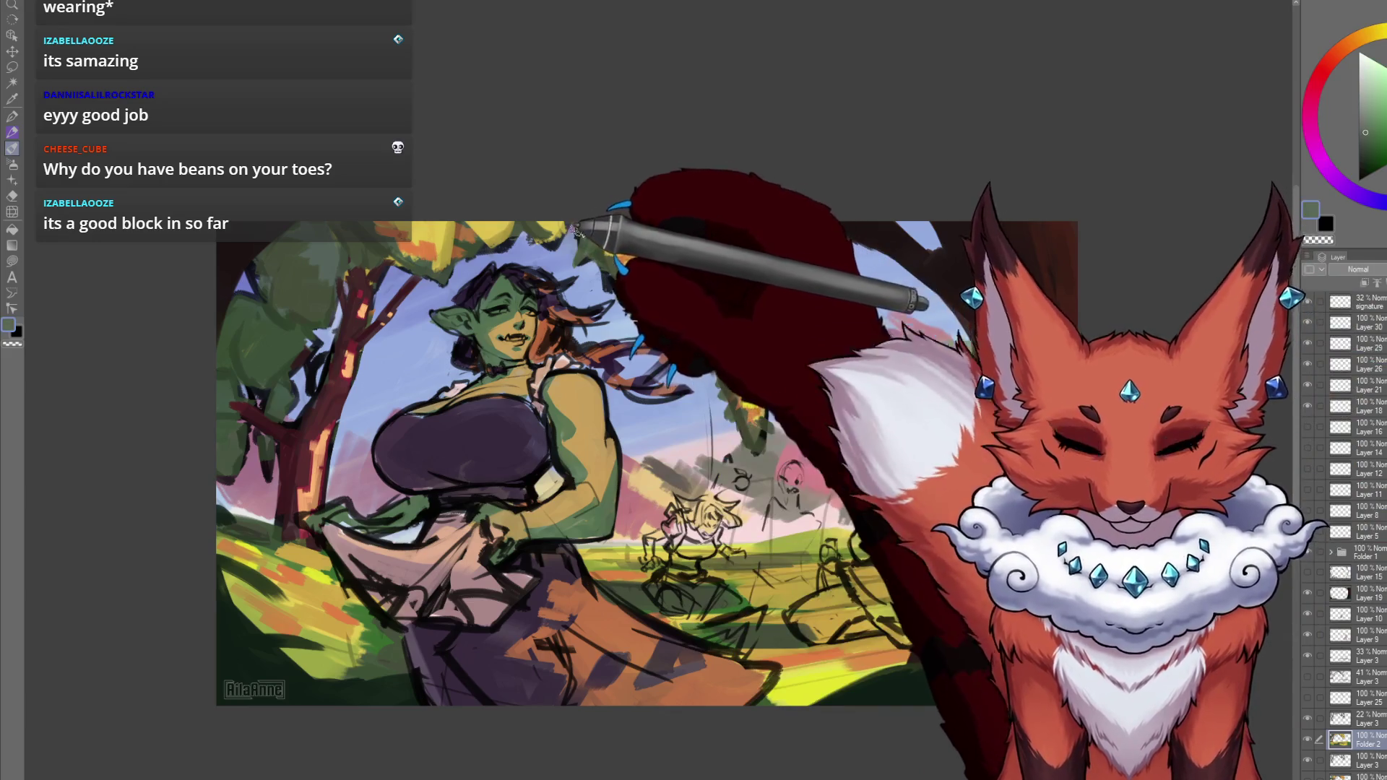
left_click(515, 226, "alt")
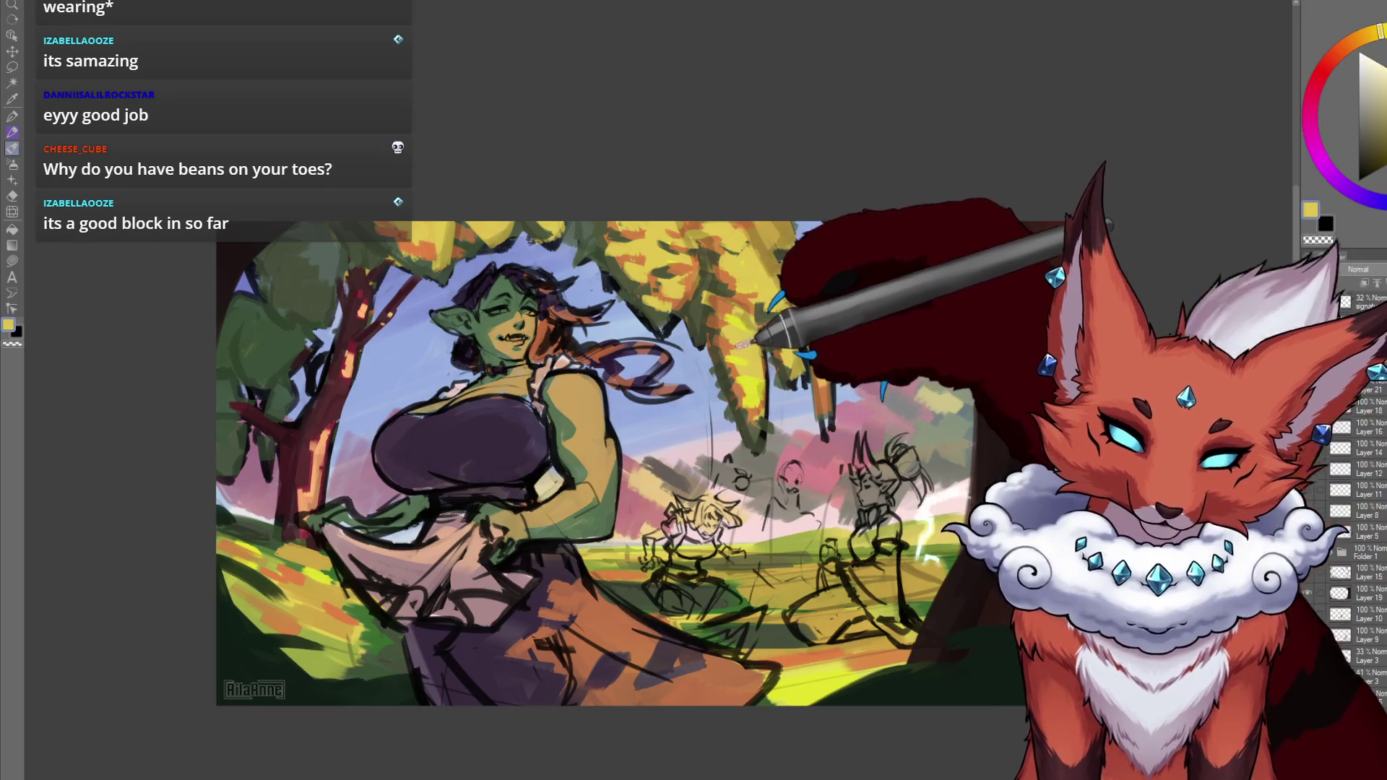
left_click(726, 307, "alt")
left_click(746, 265, "alt")
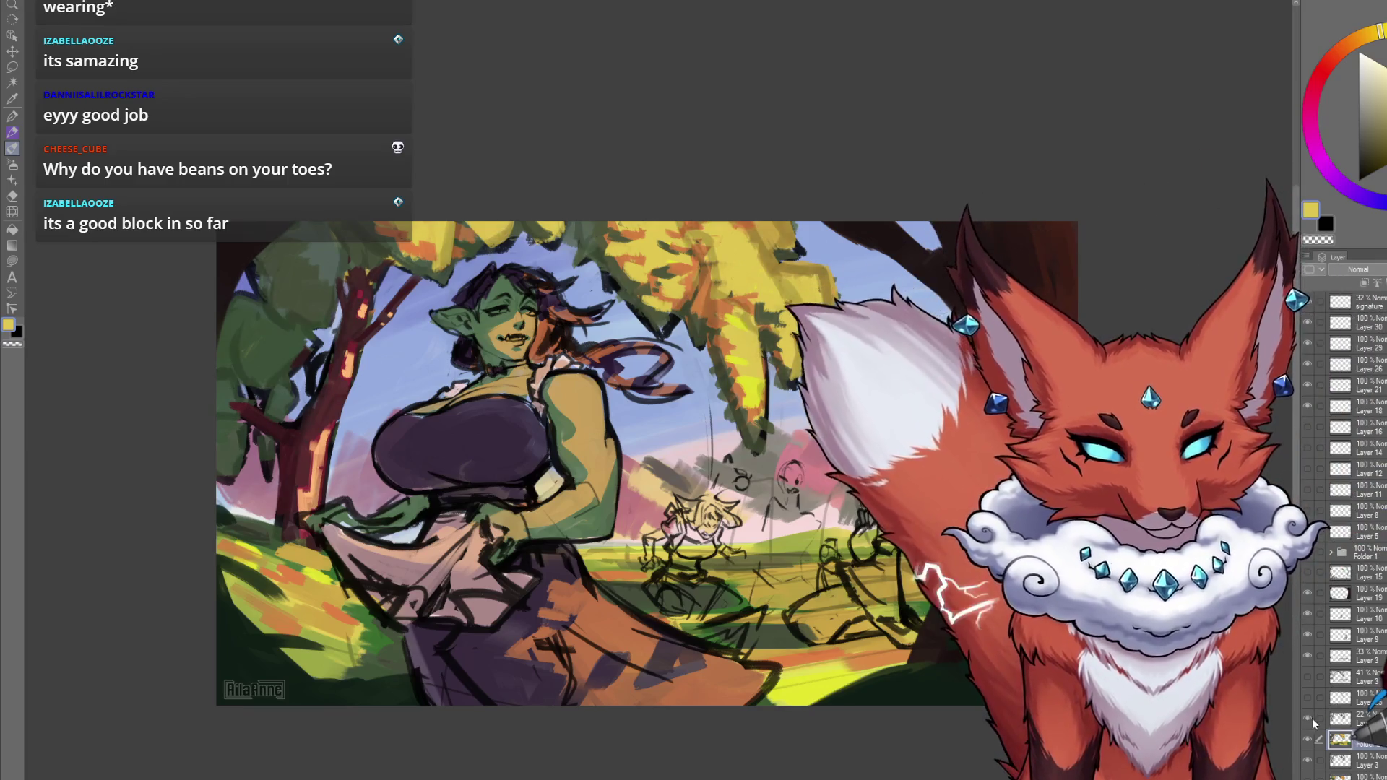
left_click(1336, 718)
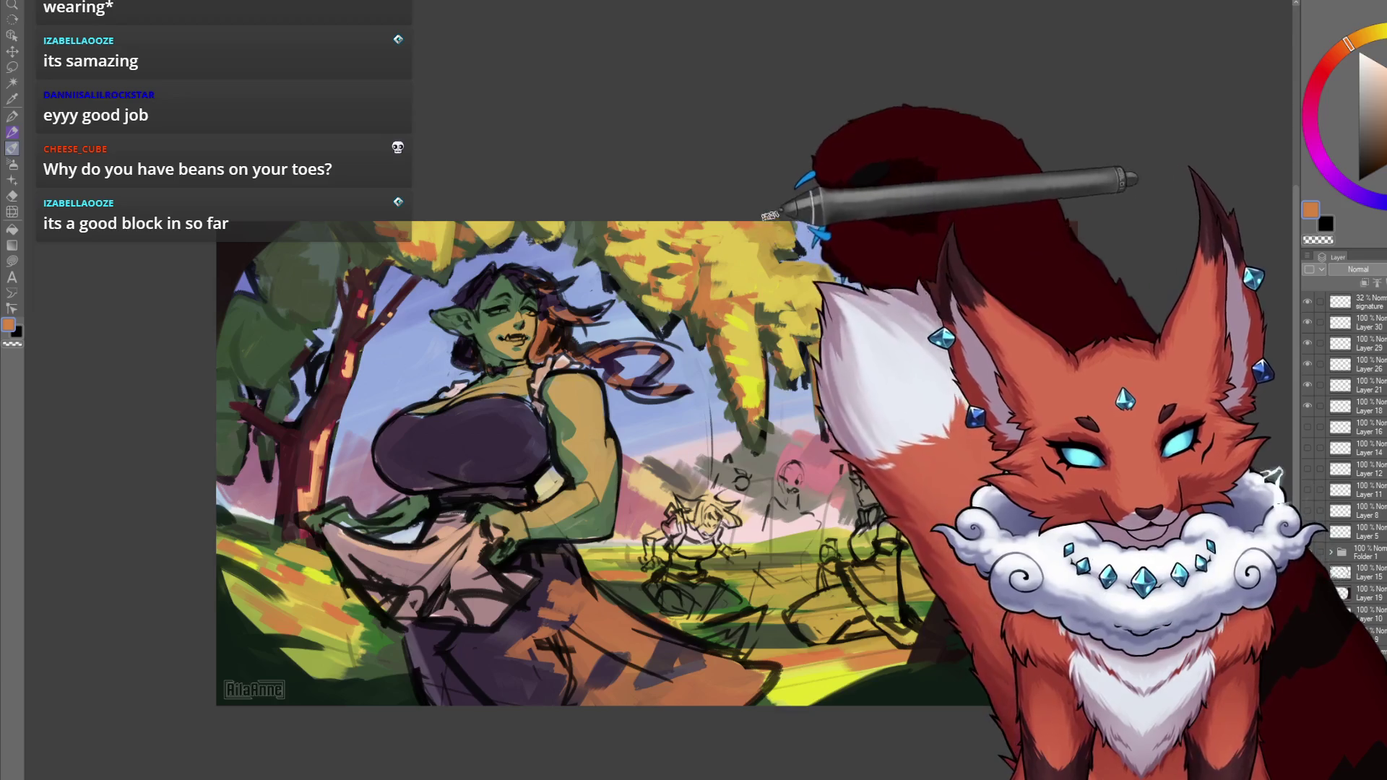
left_click(748, 264, "alt")
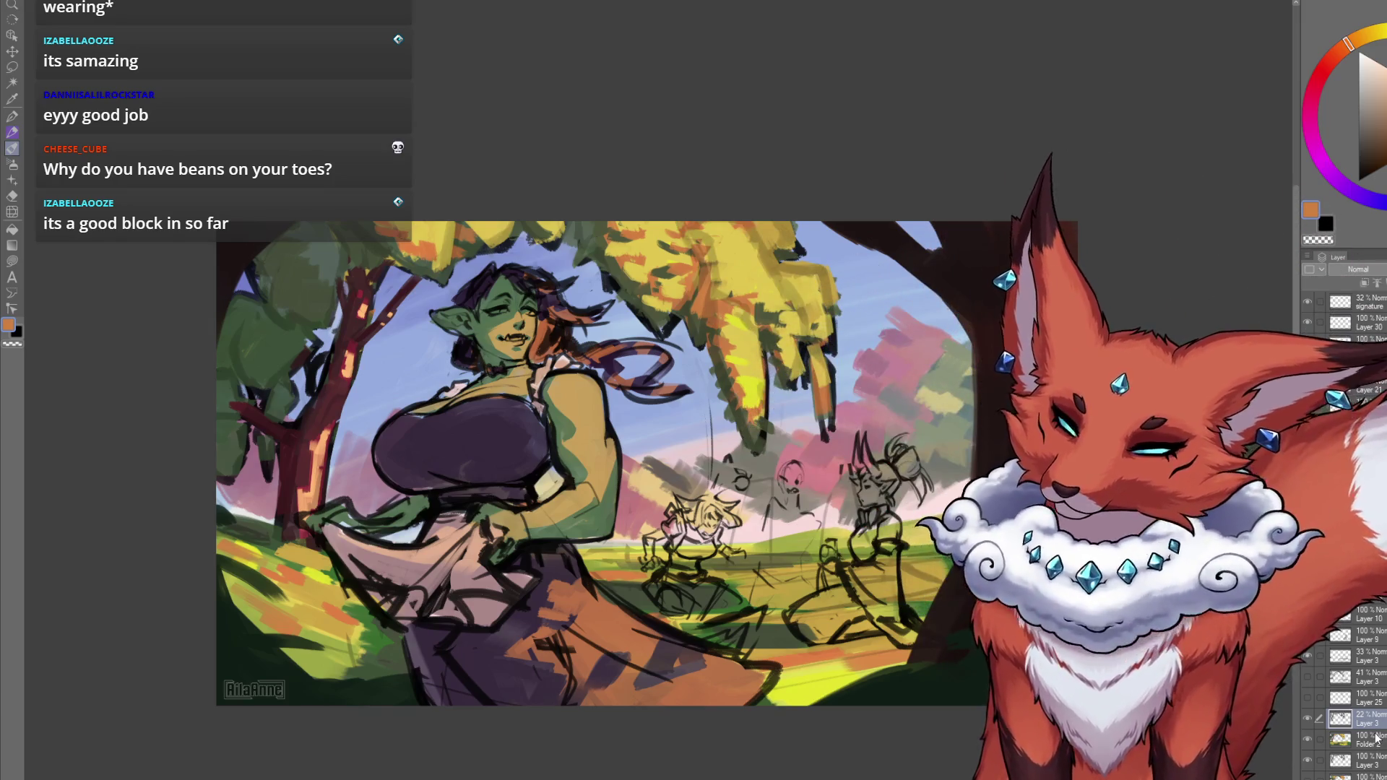
left_click(1375, 739)
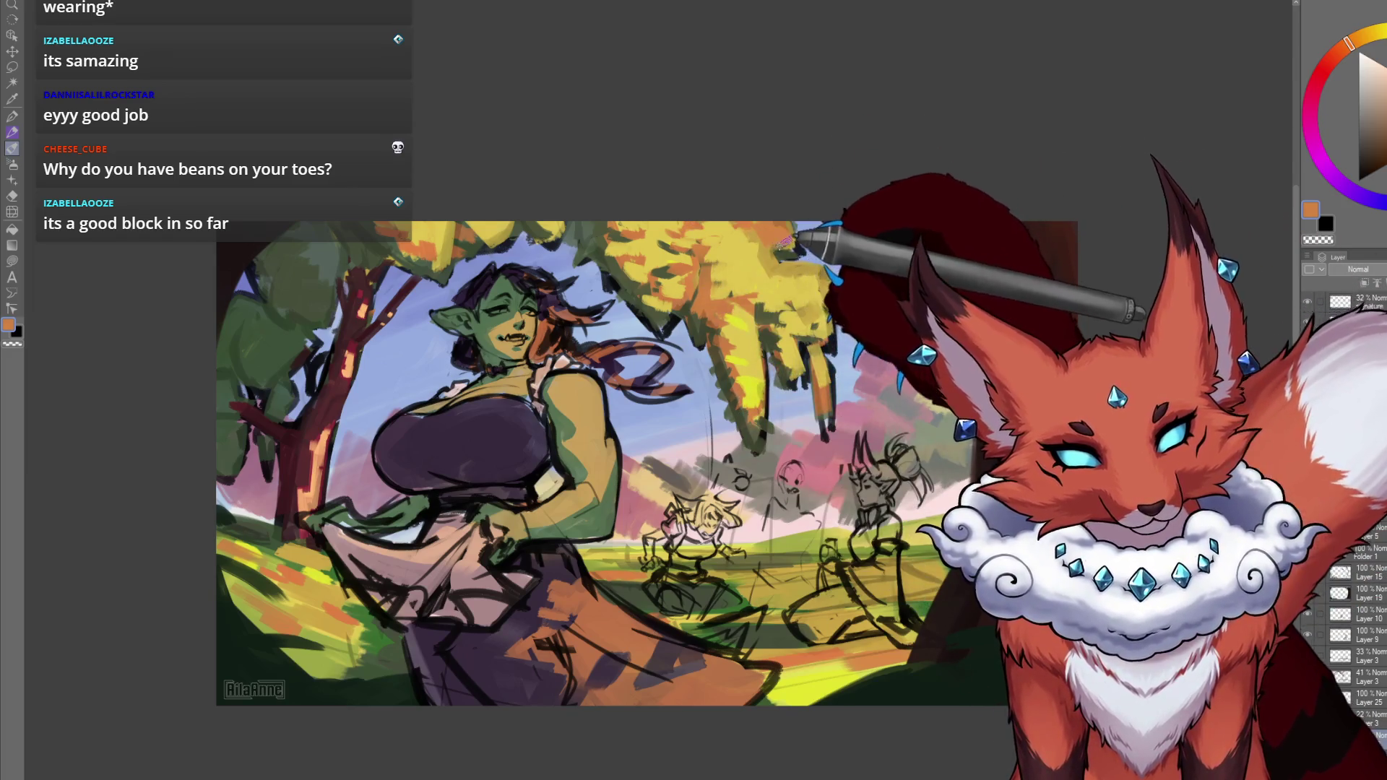
left_click(809, 273, "alt")
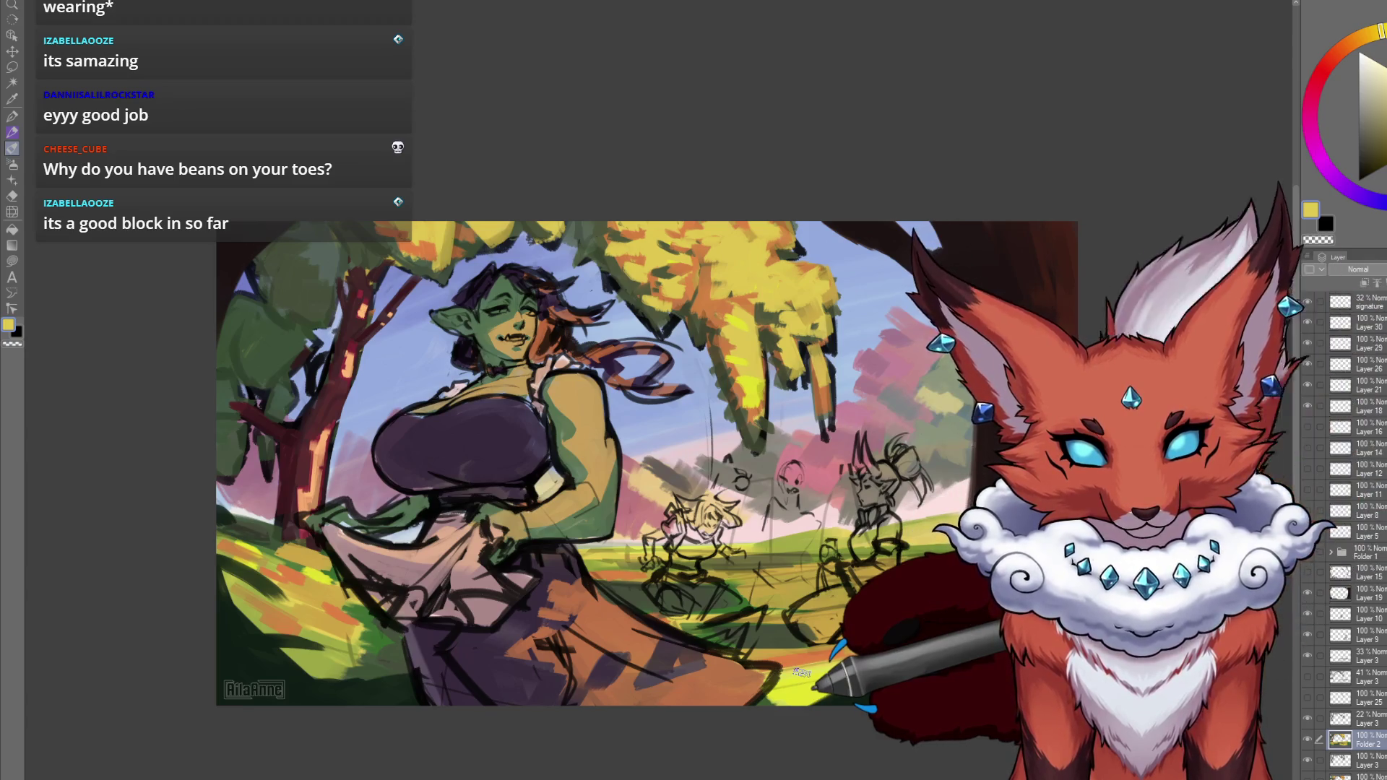
Add a new raster layer above Layer 30.
left_click(1358, 322)
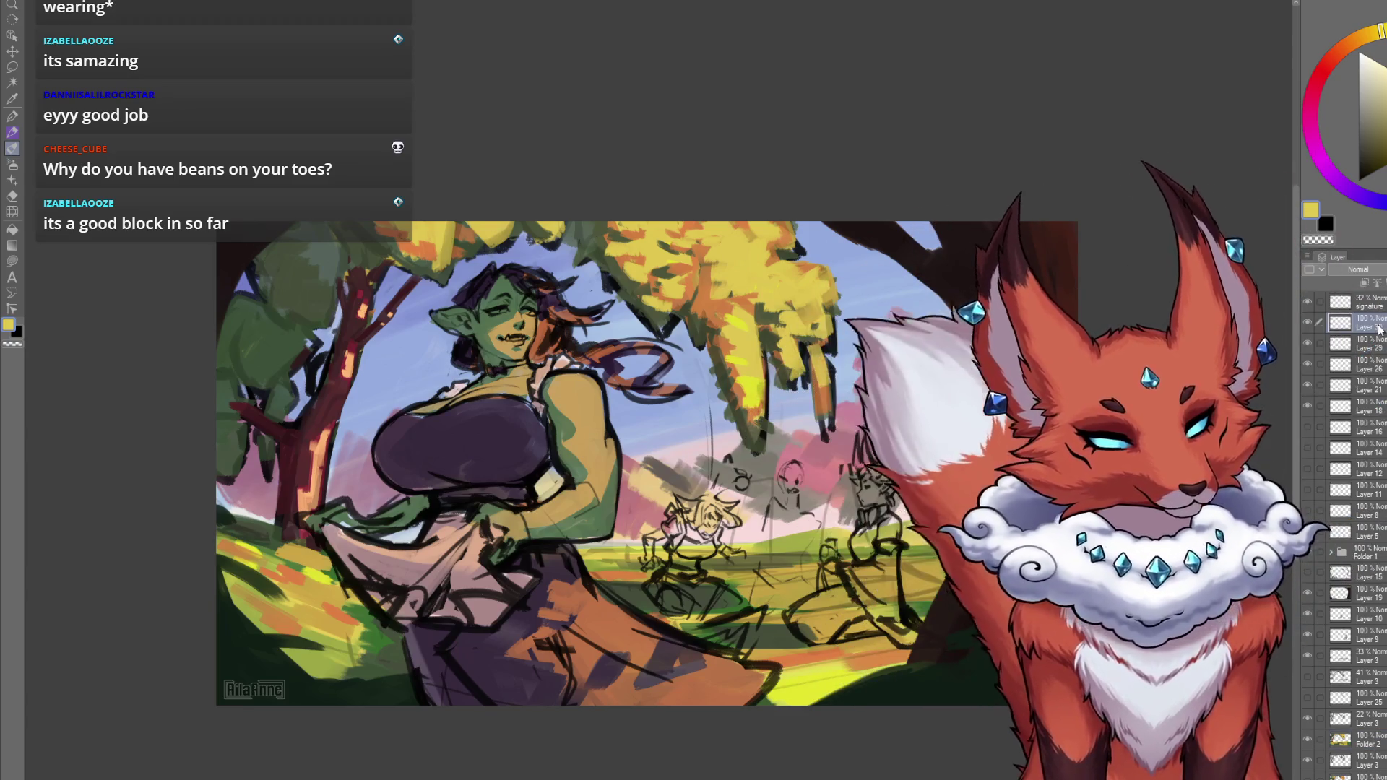
key("ctrl+shift+n")
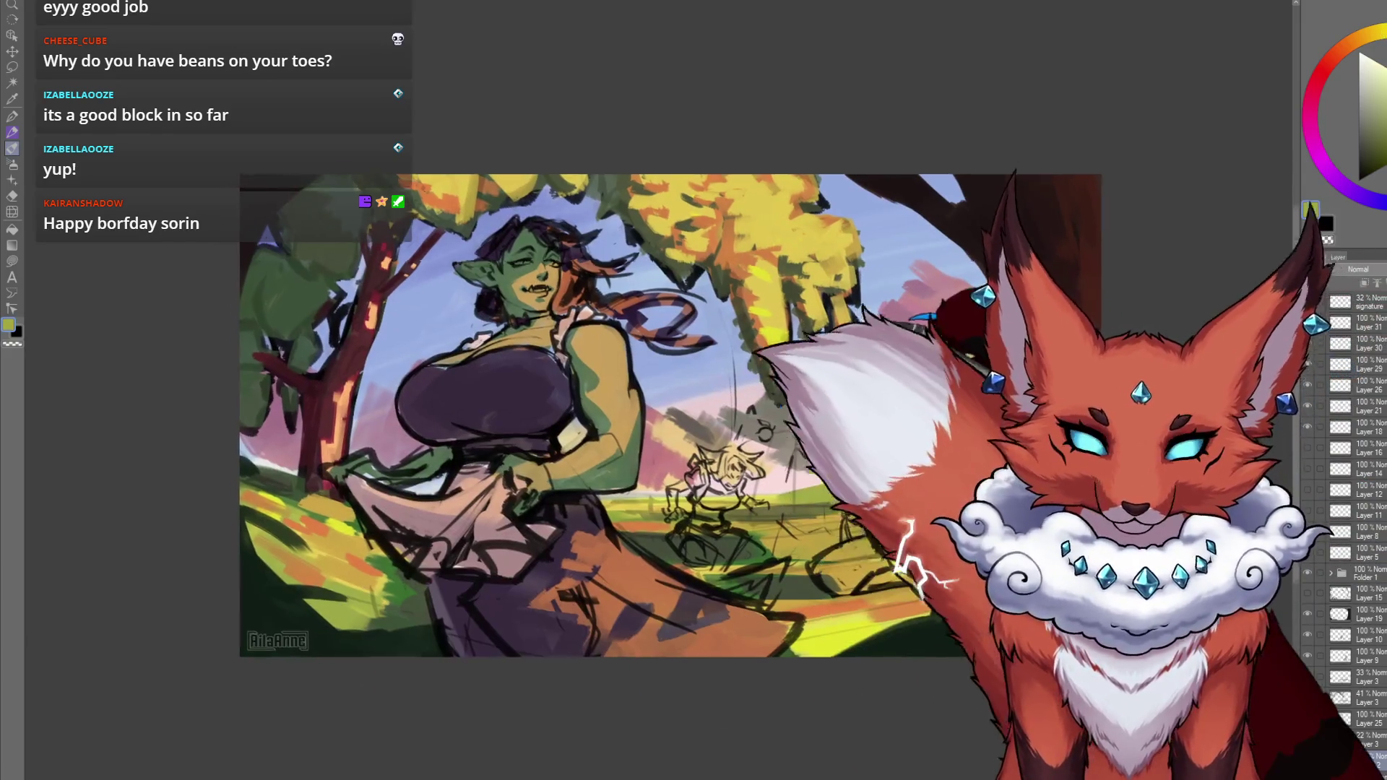
scroll(833, 270, "up", 3)
Zoom into the canopy and refine the leaves with orange and yellow-green touches.
mouse_move(833, 270)
left_mouse_down()
mouse_move(714, 294)
mouse_move(692, 250)
left_mouse_up()
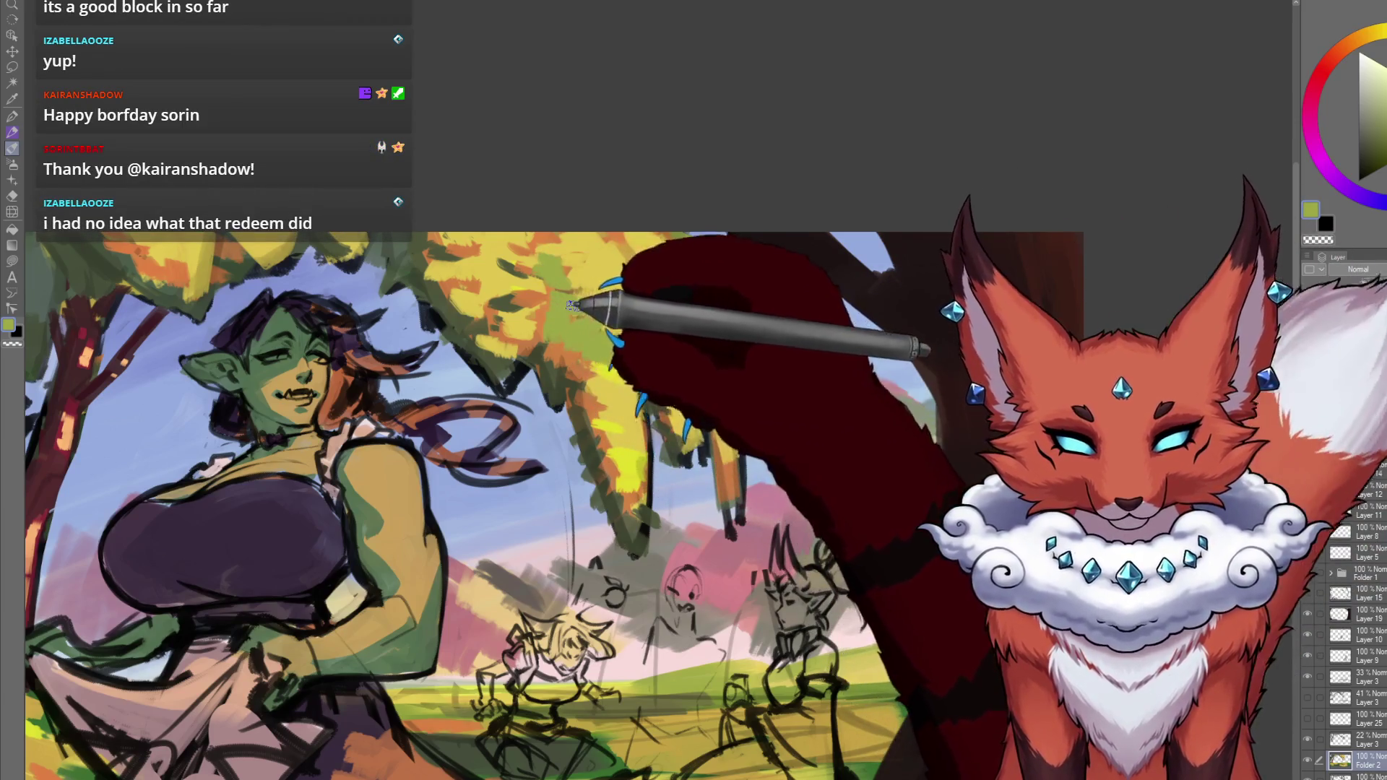
left_click(589, 322, "alt")
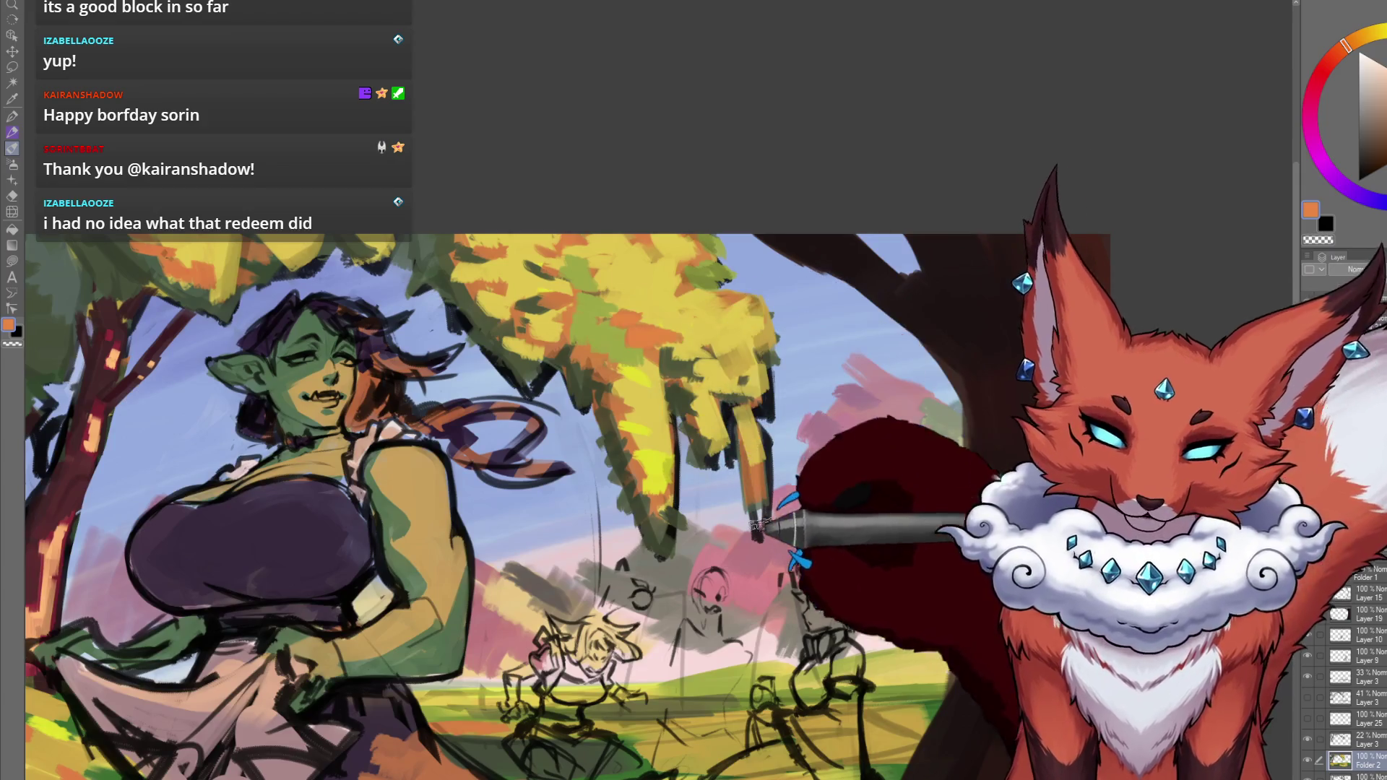
scroll(792, 599, "down", 3)
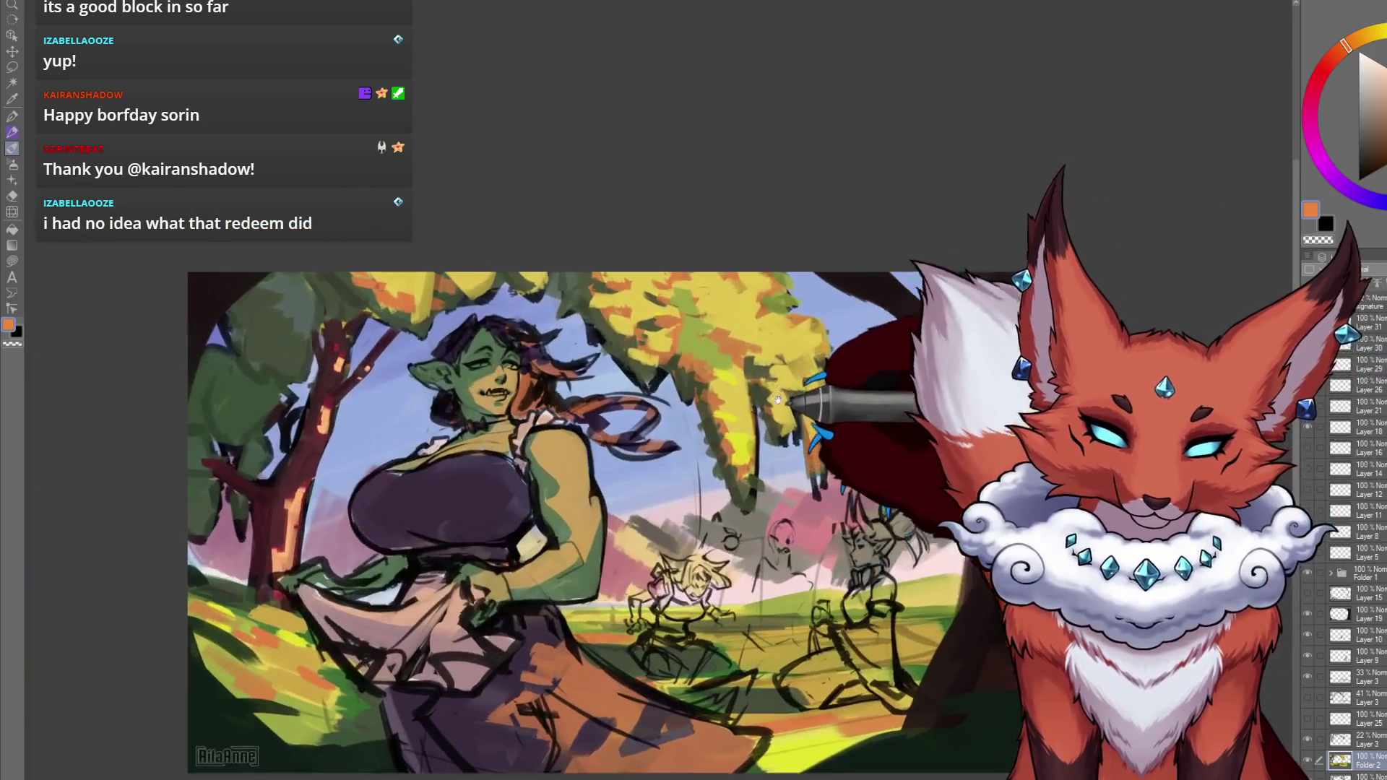
left_click(707, 341, "alt")
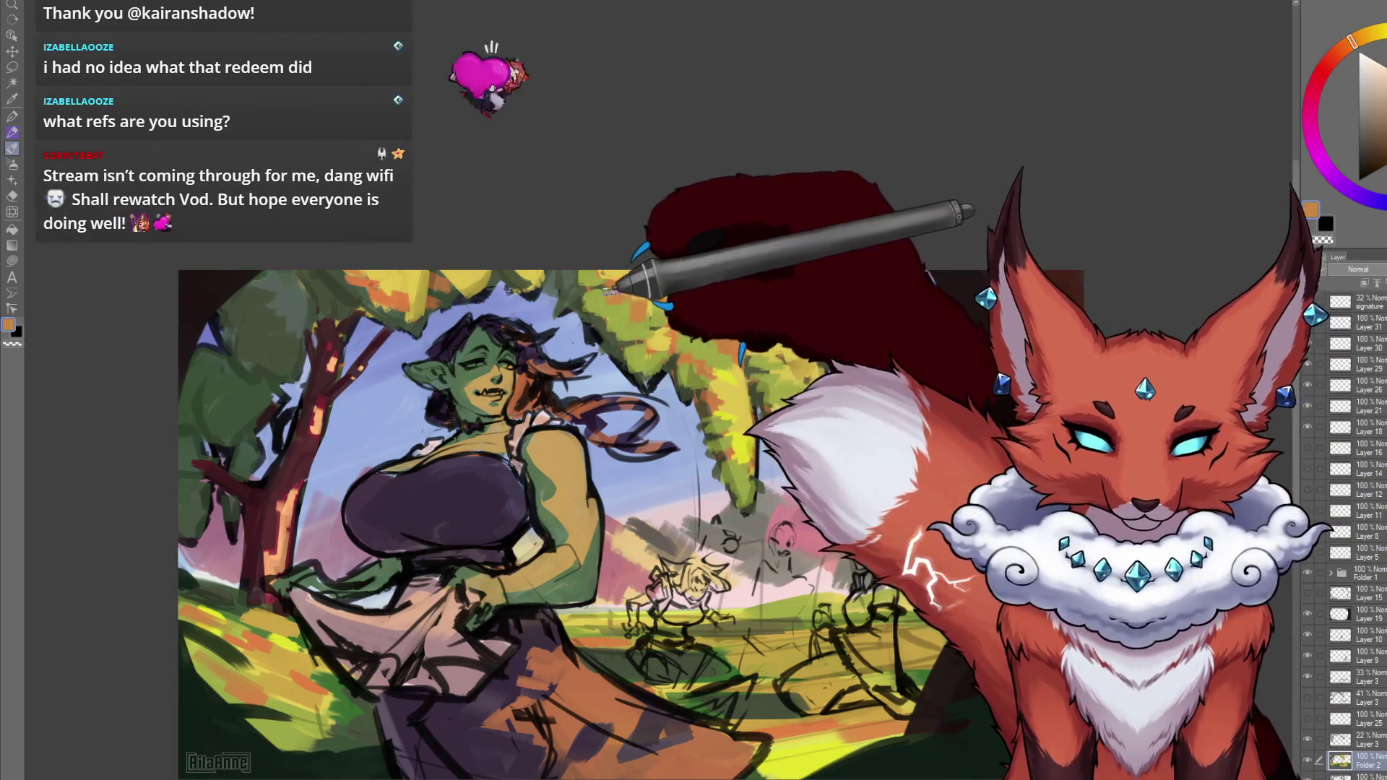
Dab orange, then warm yellow leaves onto the right tree's drooping branches.
left_click(652, 312, "alt")
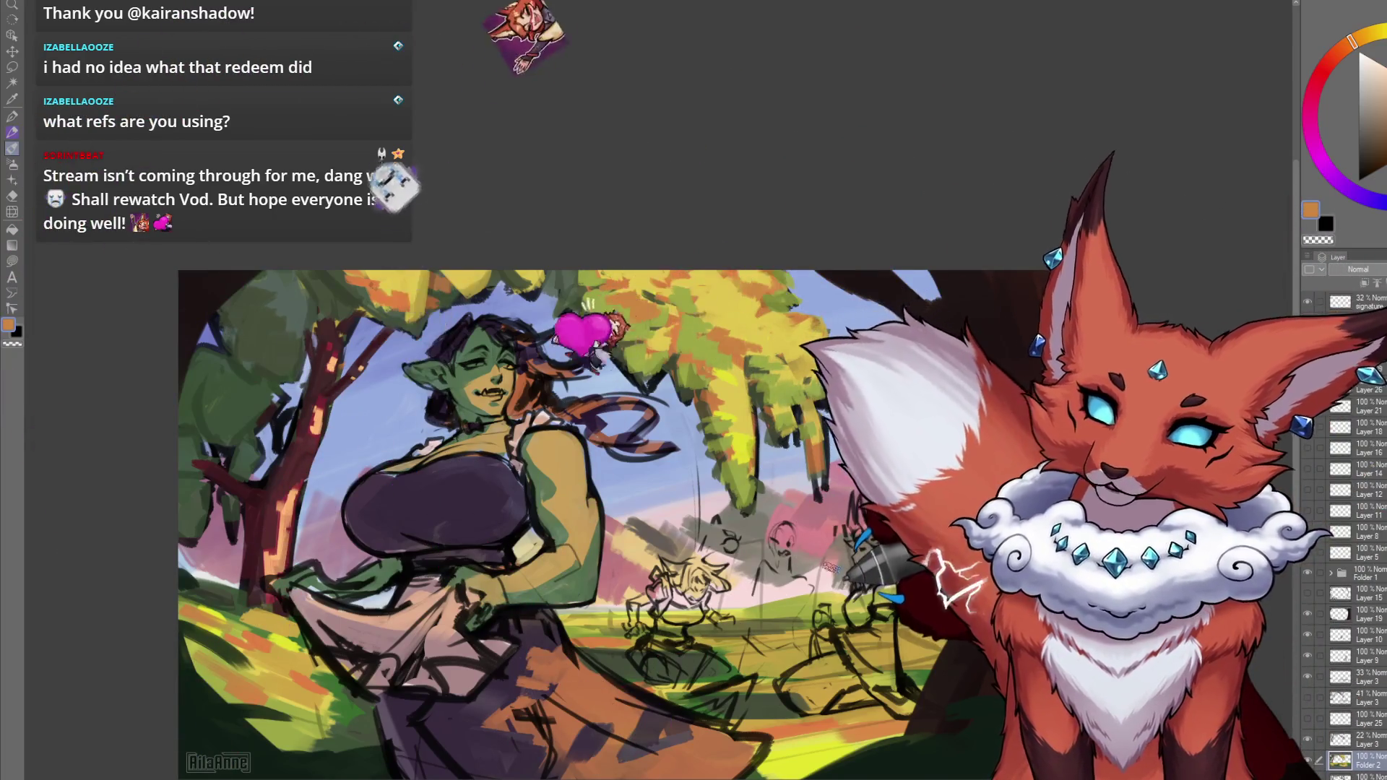
left_click(707, 340, "alt")
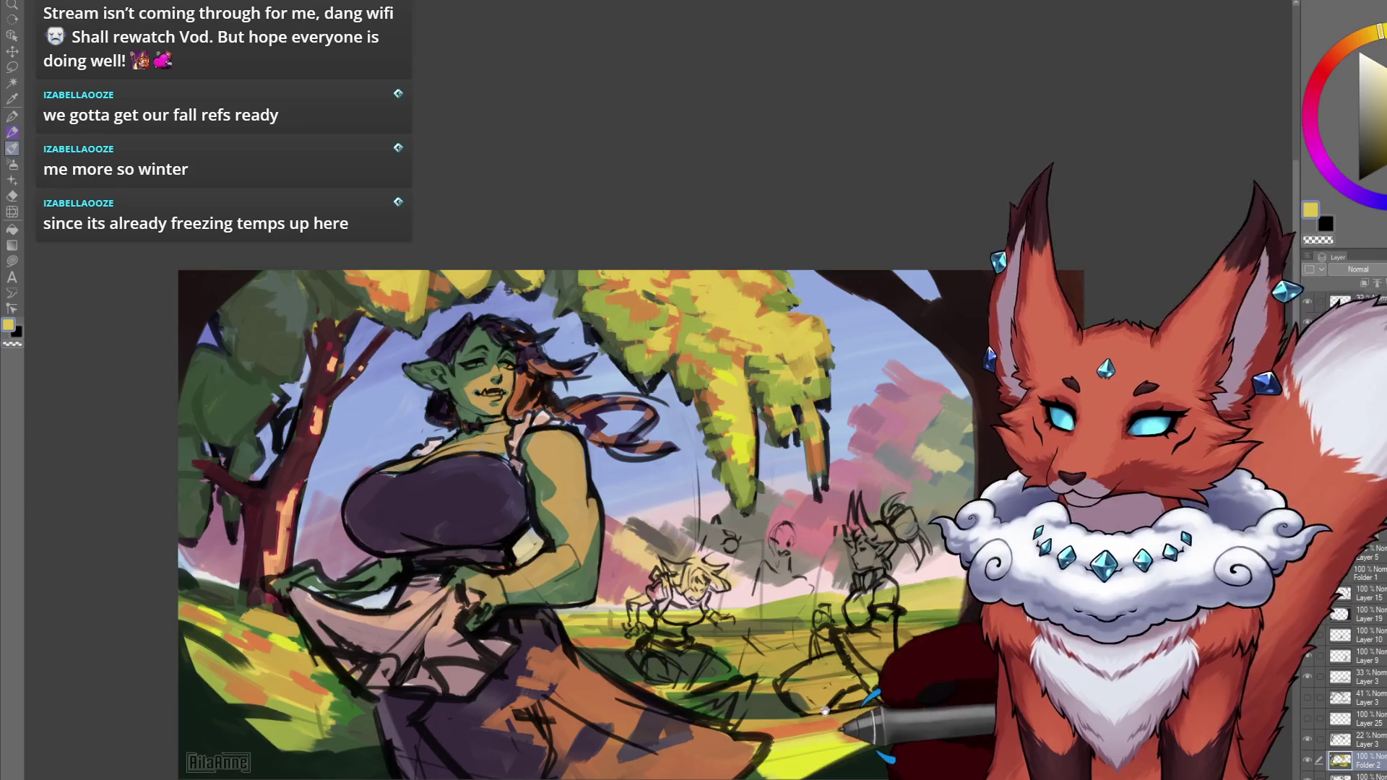
Eyedrop a dark grey-green from the foliage to shade the yellow canopy.
mouse_move(826, 701)
left_mouse_down()
mouse_move(840, 602)
mouse_move(878, 626)
left_mouse_up()
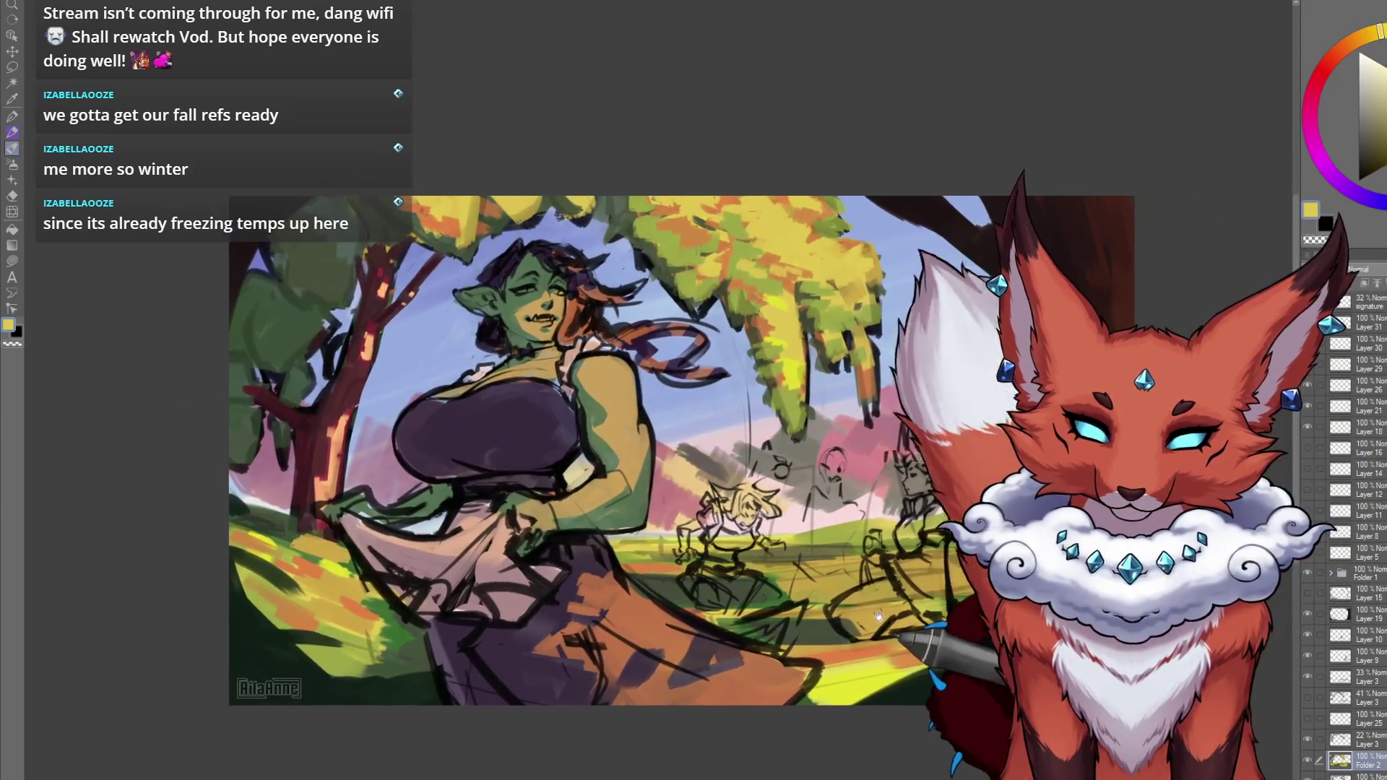
left_click(646, 245, "alt")
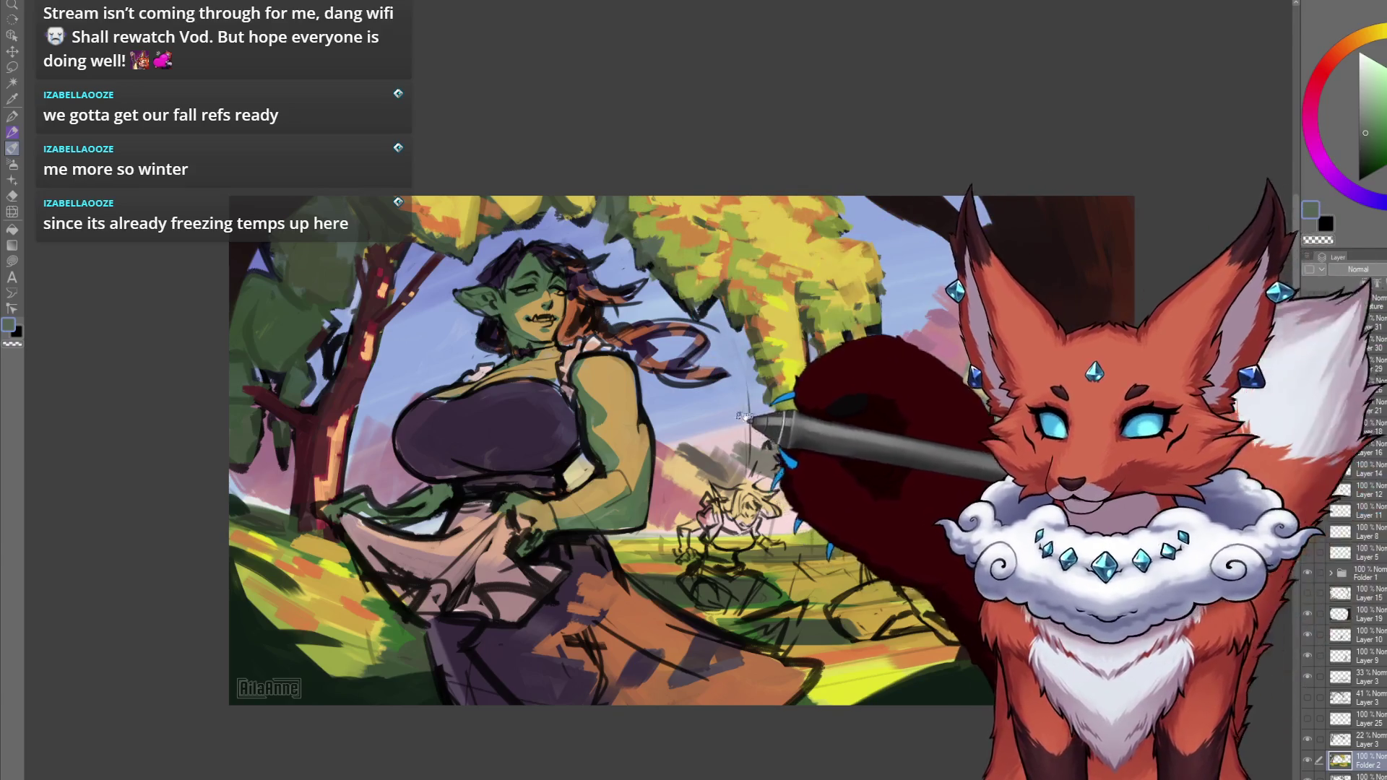
left_click_drag(760, 470, 738, 506)
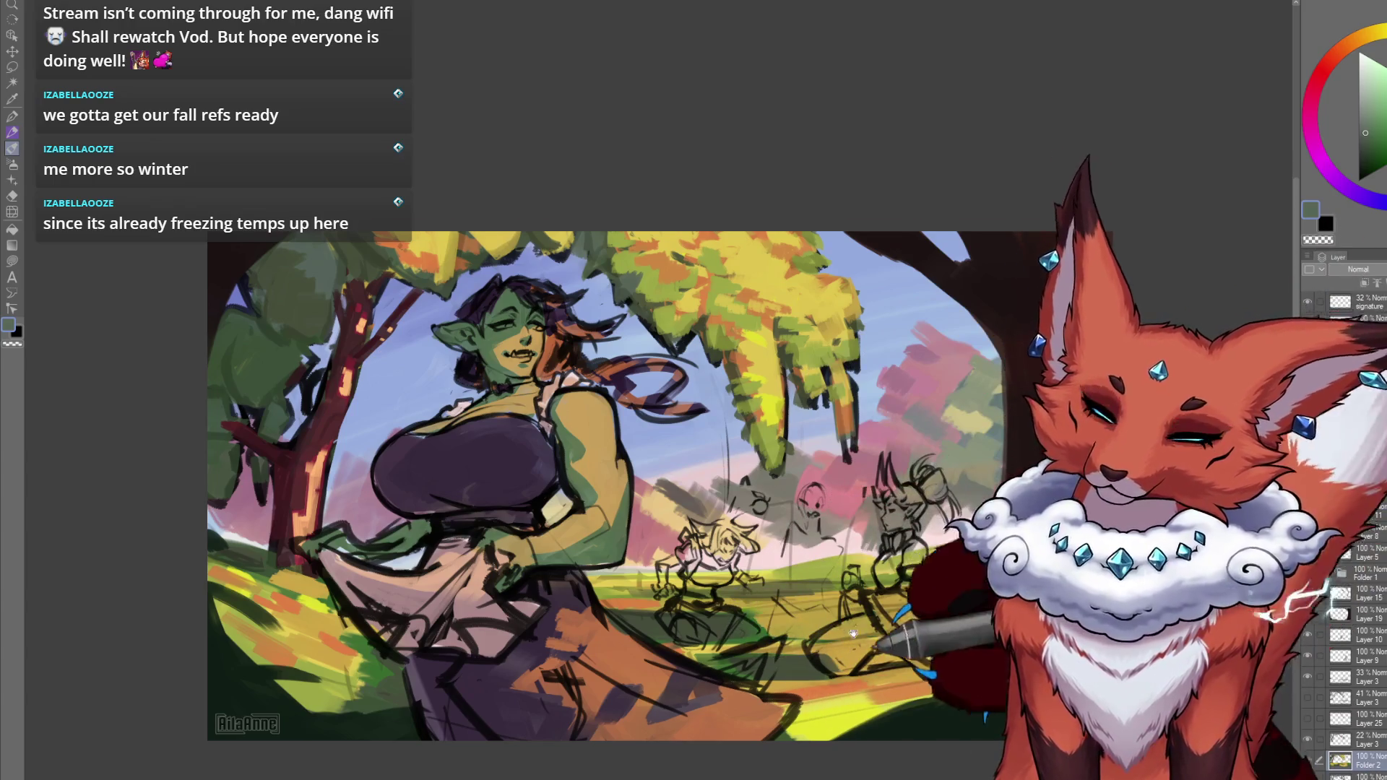
Create a new blank Layer 32 above Folder 2.
scroll(854, 634, "down", 3)
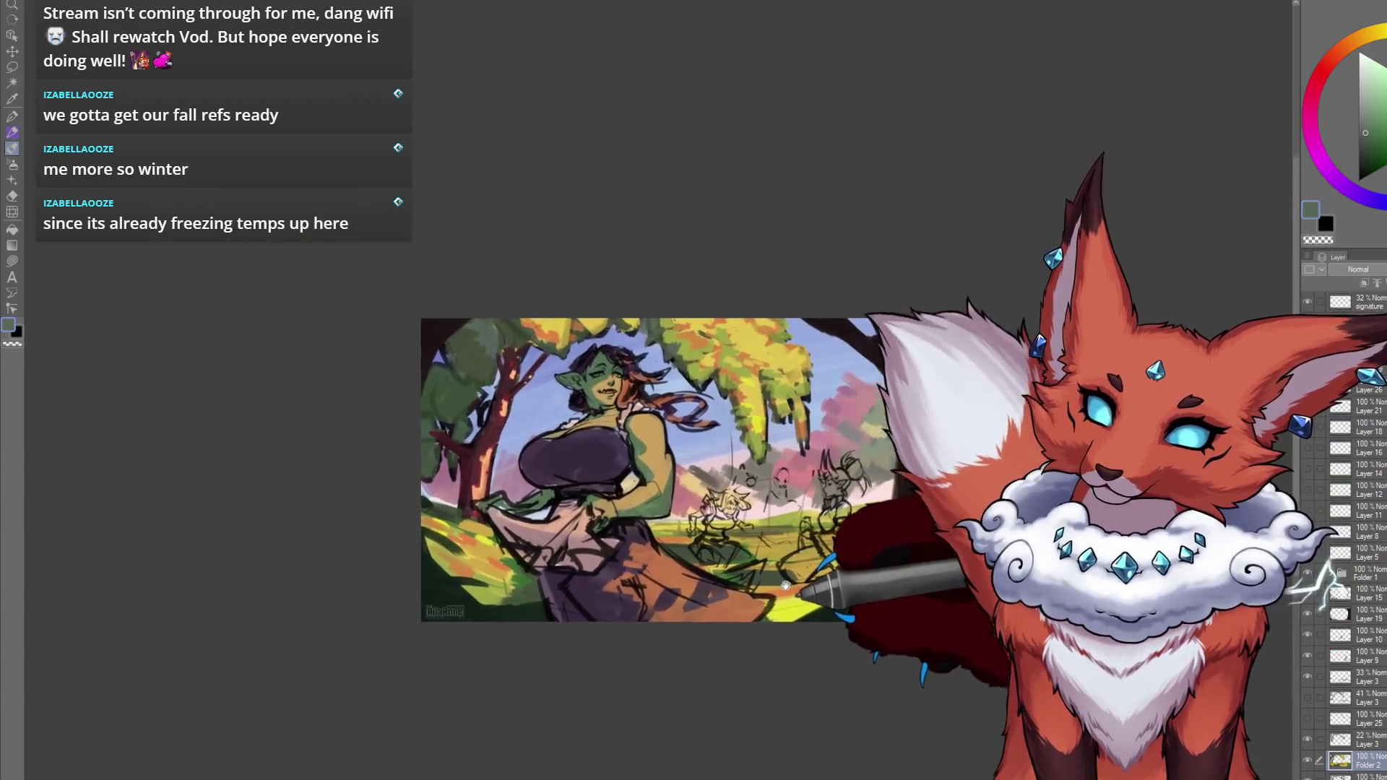
left_click_drag(786, 585, 779, 612)
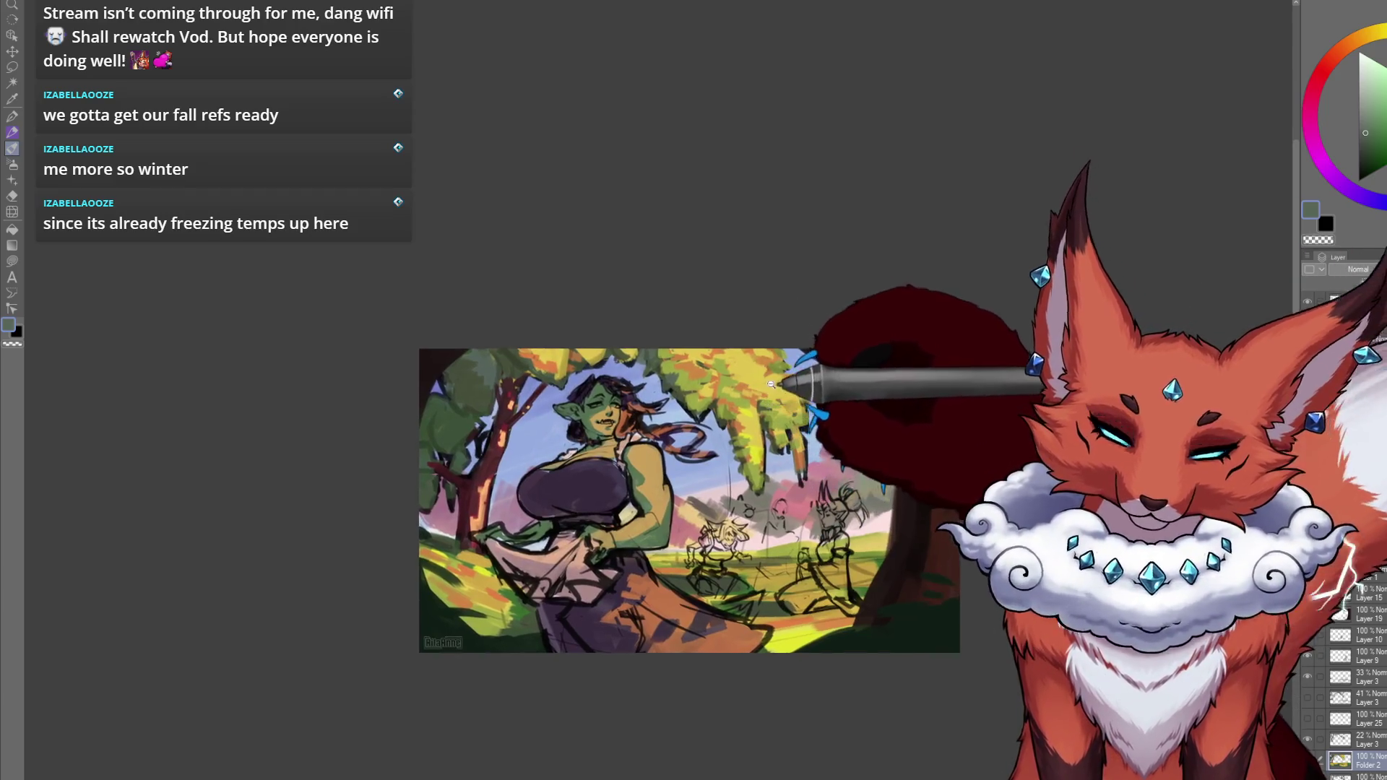
scroll(790, 441, "up", 3)
left_click_drag(790, 441, 789, 432)
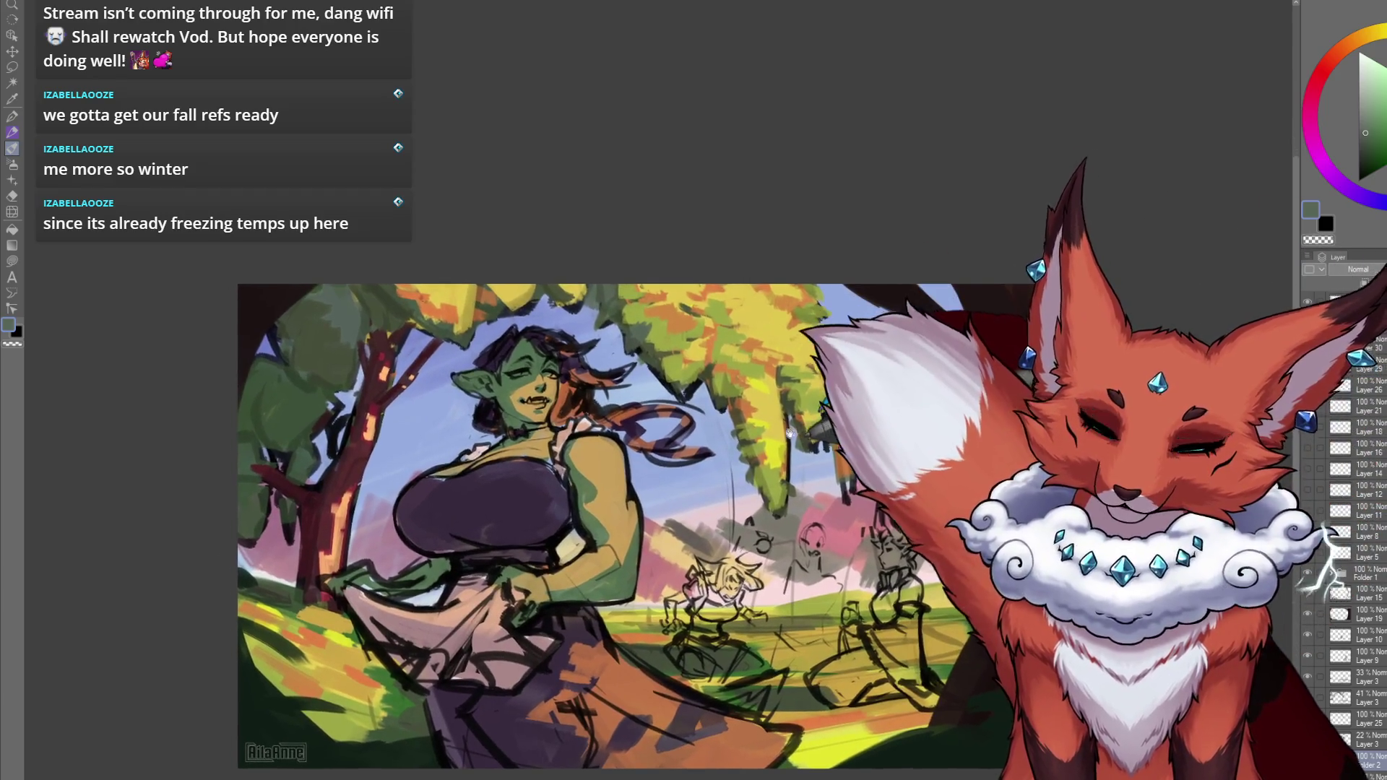
left_click_drag(766, 508, 766, 480)
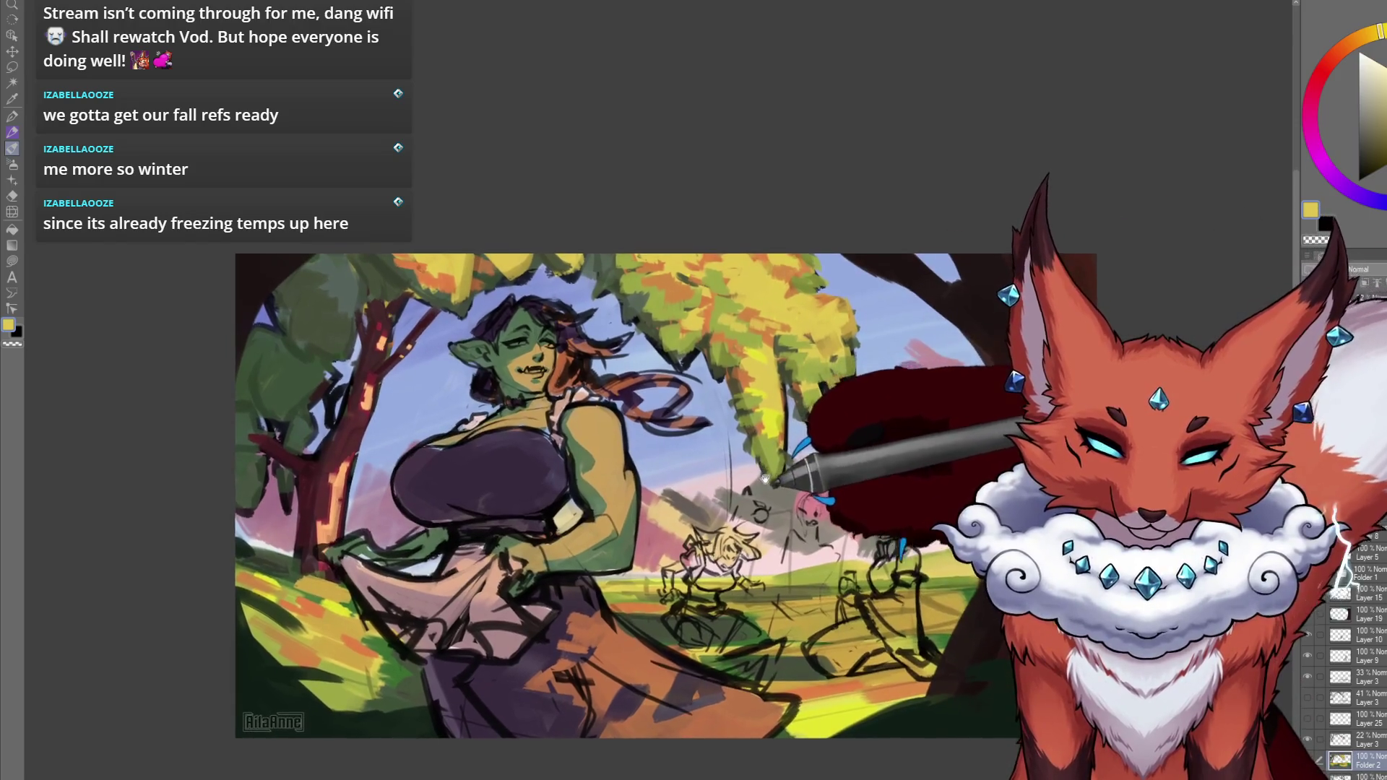
left_click_drag(791, 603, 862, 605)
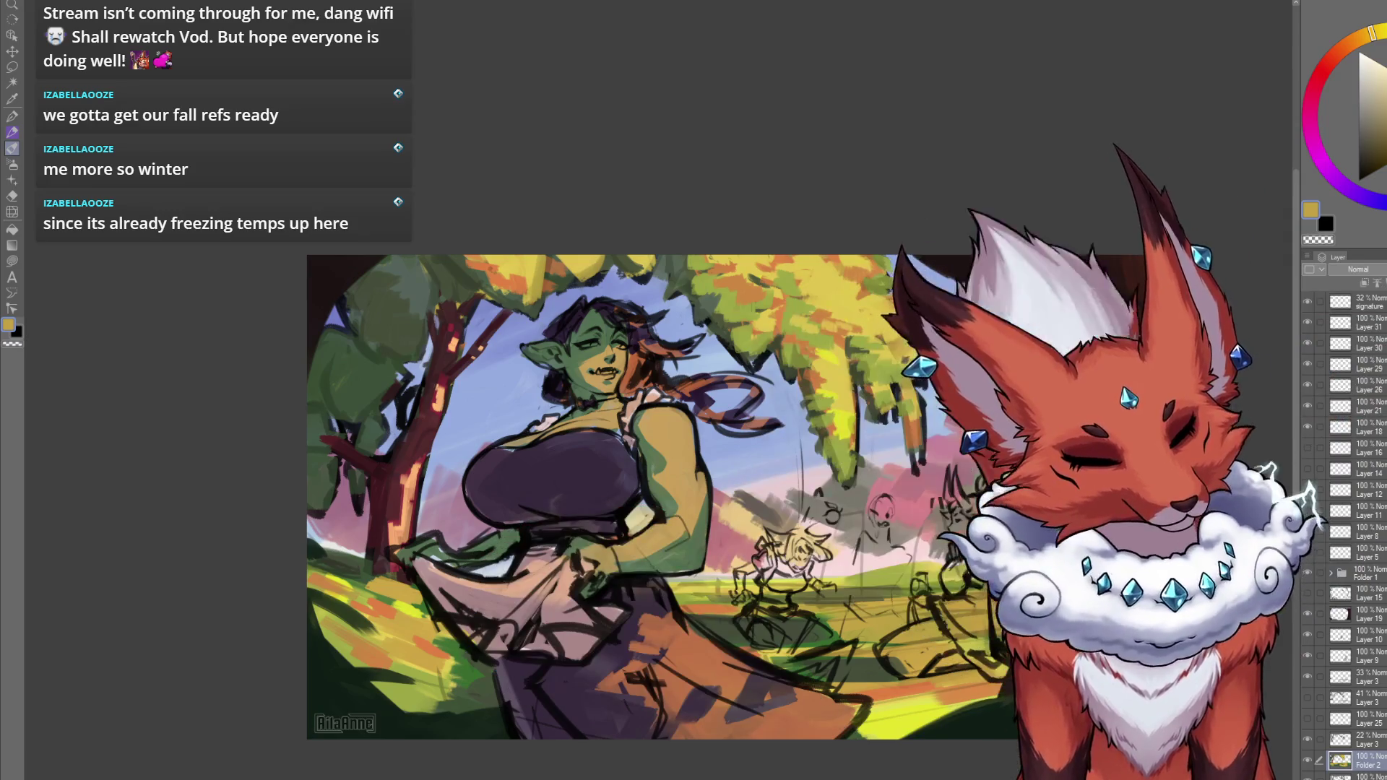
key("ctrl+shift+n")
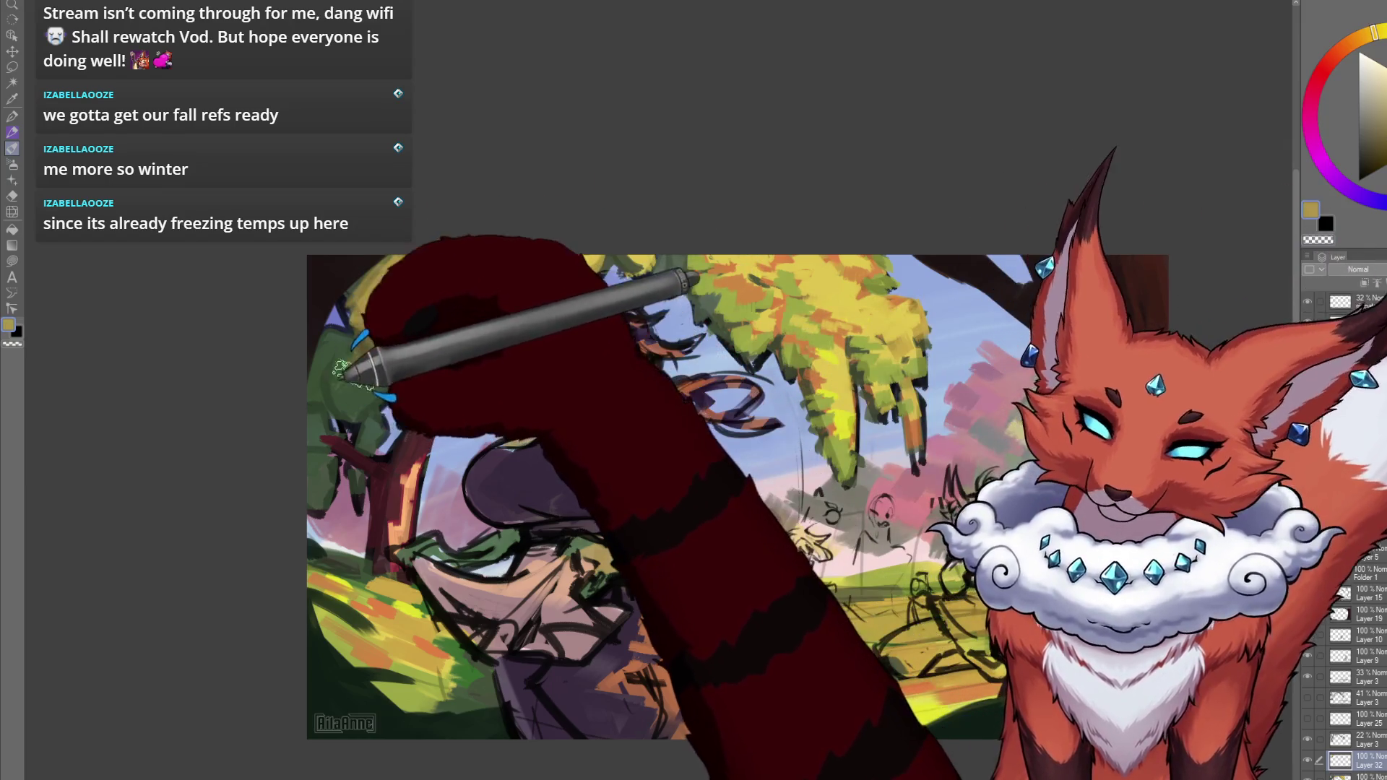
Dab yellow onto the top-left foliage, then change the paint colour from bright yellow to orange.
mouse_move(371, 366)
left_mouse_down()
mouse_move(371, 325)
mouse_move(365, 374)
left_mouse_up()
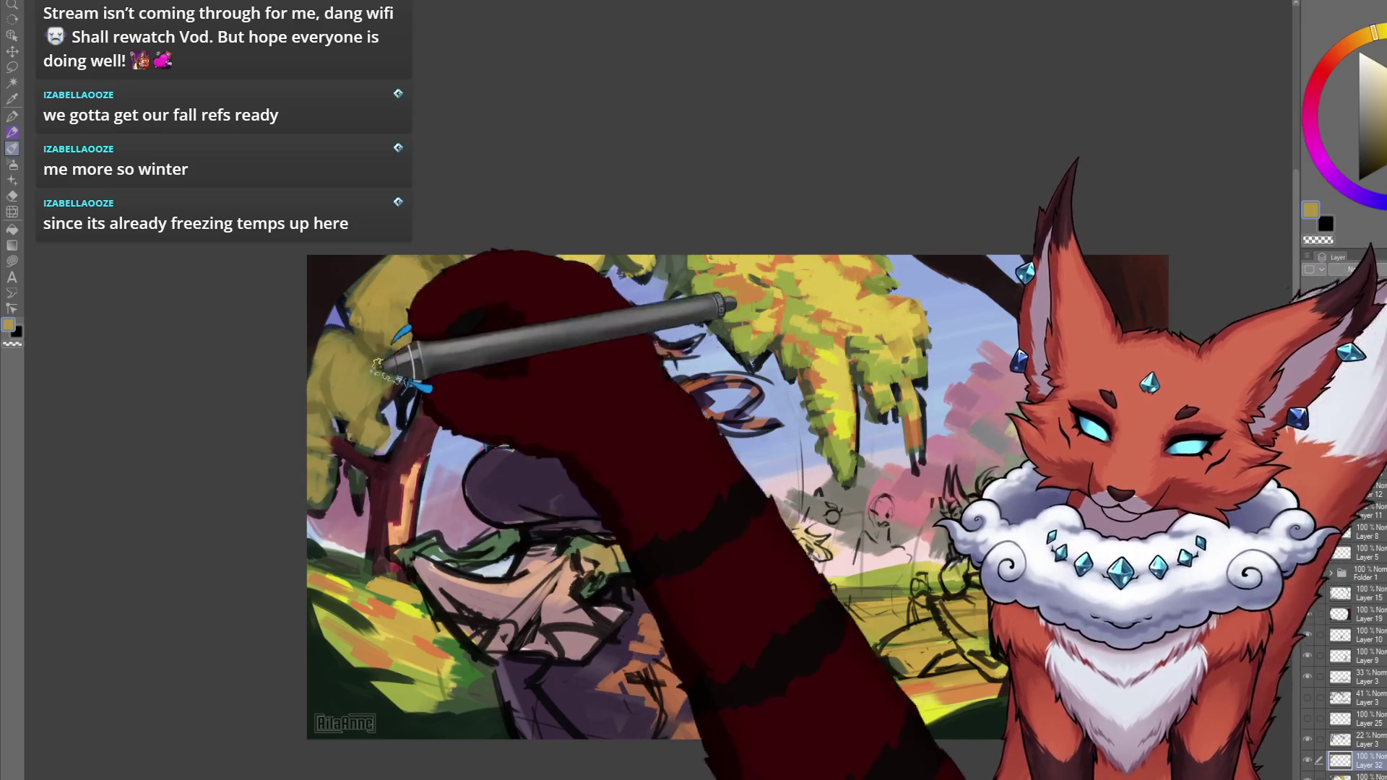
left_click_drag(687, 332, 636, 356)
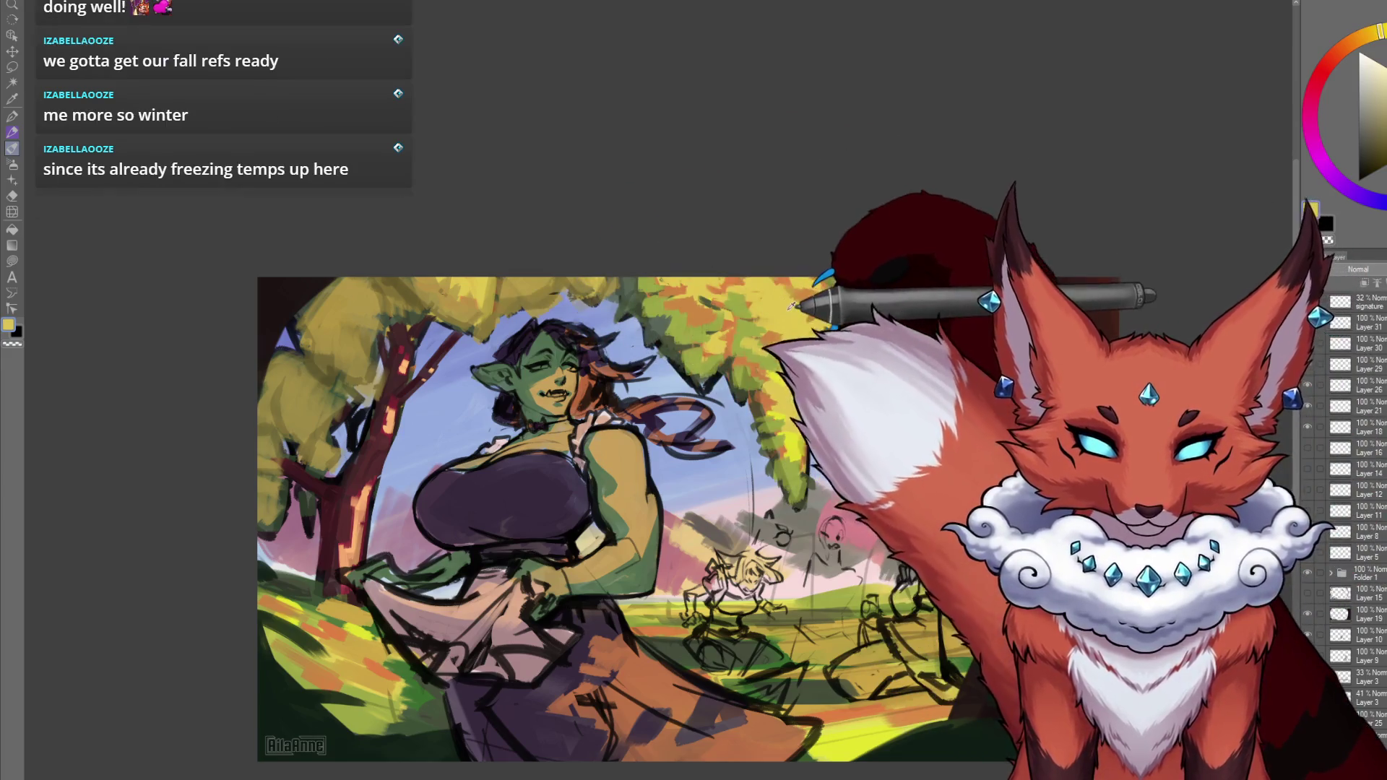
left_click(1381, 38)
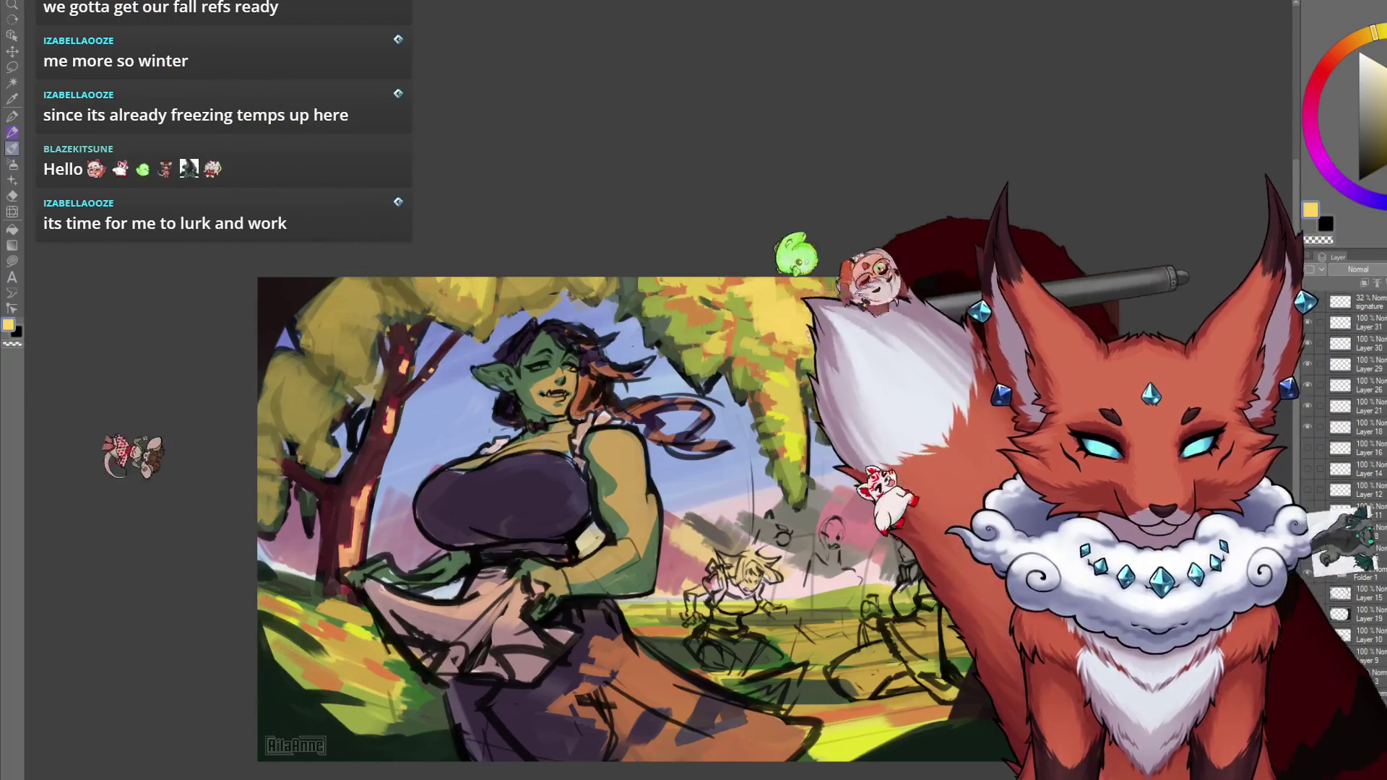
left_click(1365, 35)
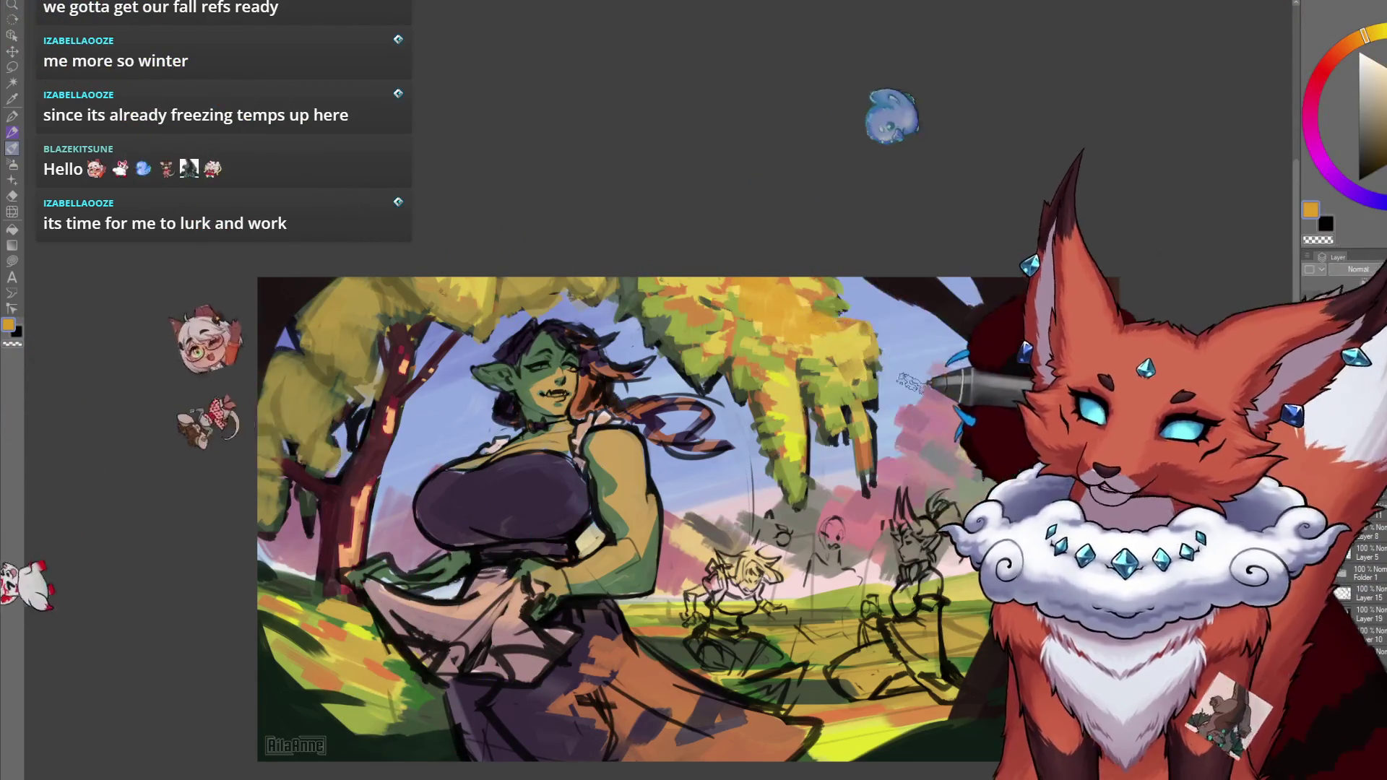
Sample an olive-yellow from the painting and blotch leaves over the left tree's canopy.
scroll(597, 519, "down", 2)
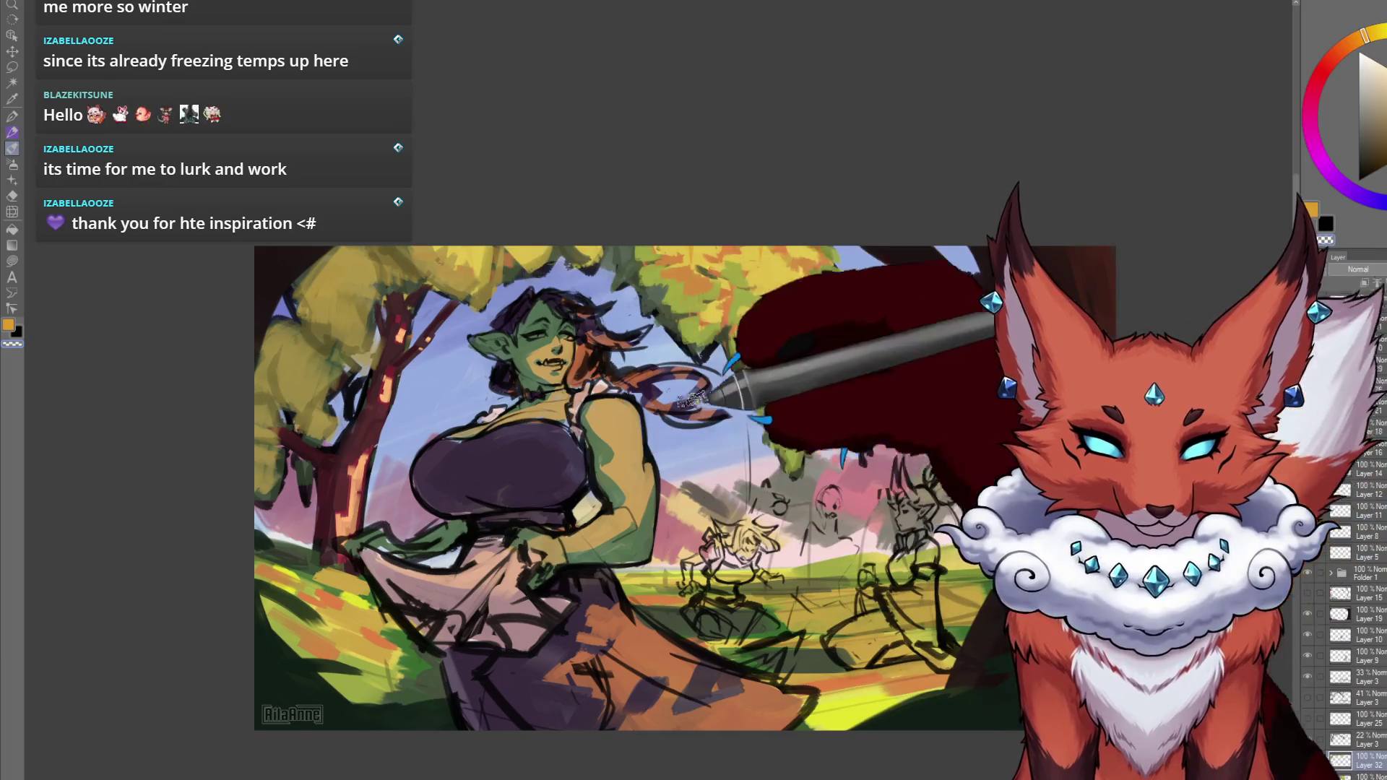
left_click(449, 246, "alt")
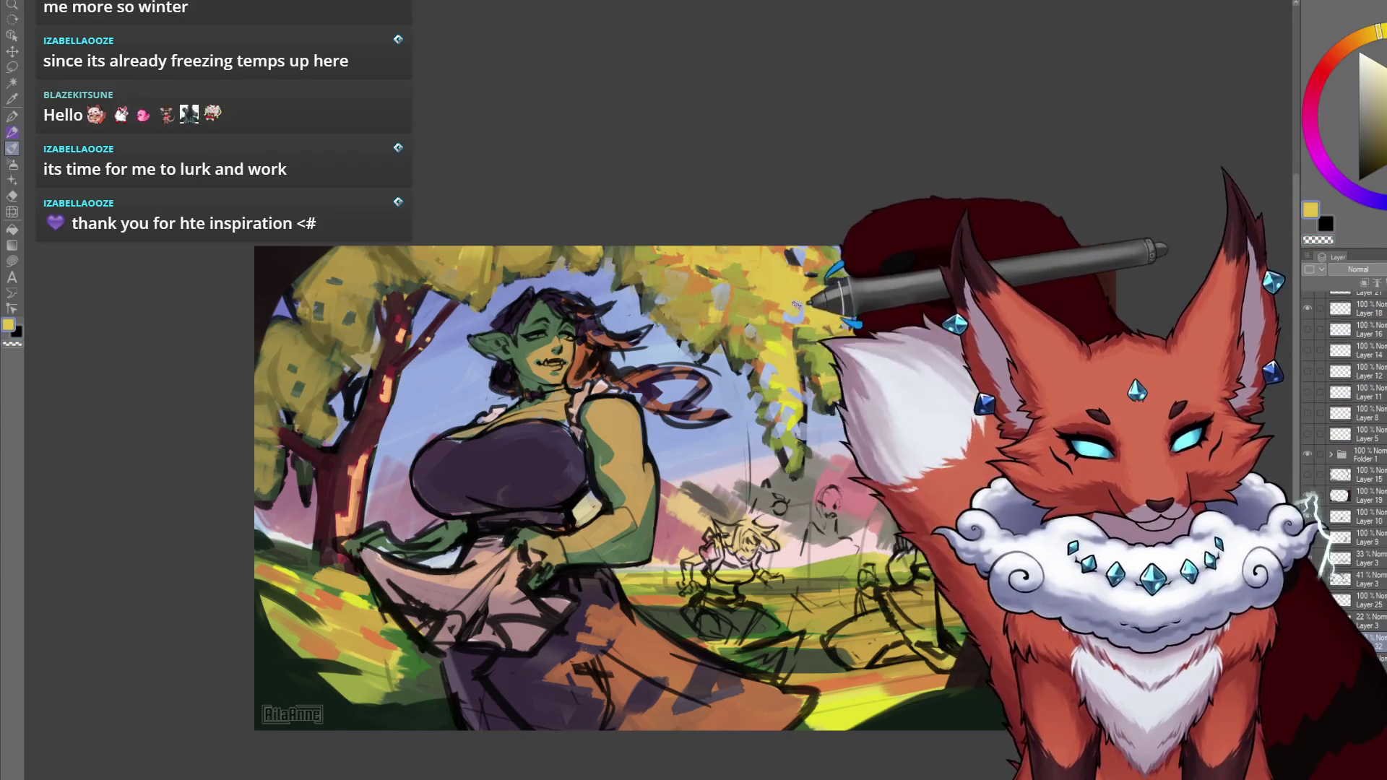
left_click(792, 332, "alt")
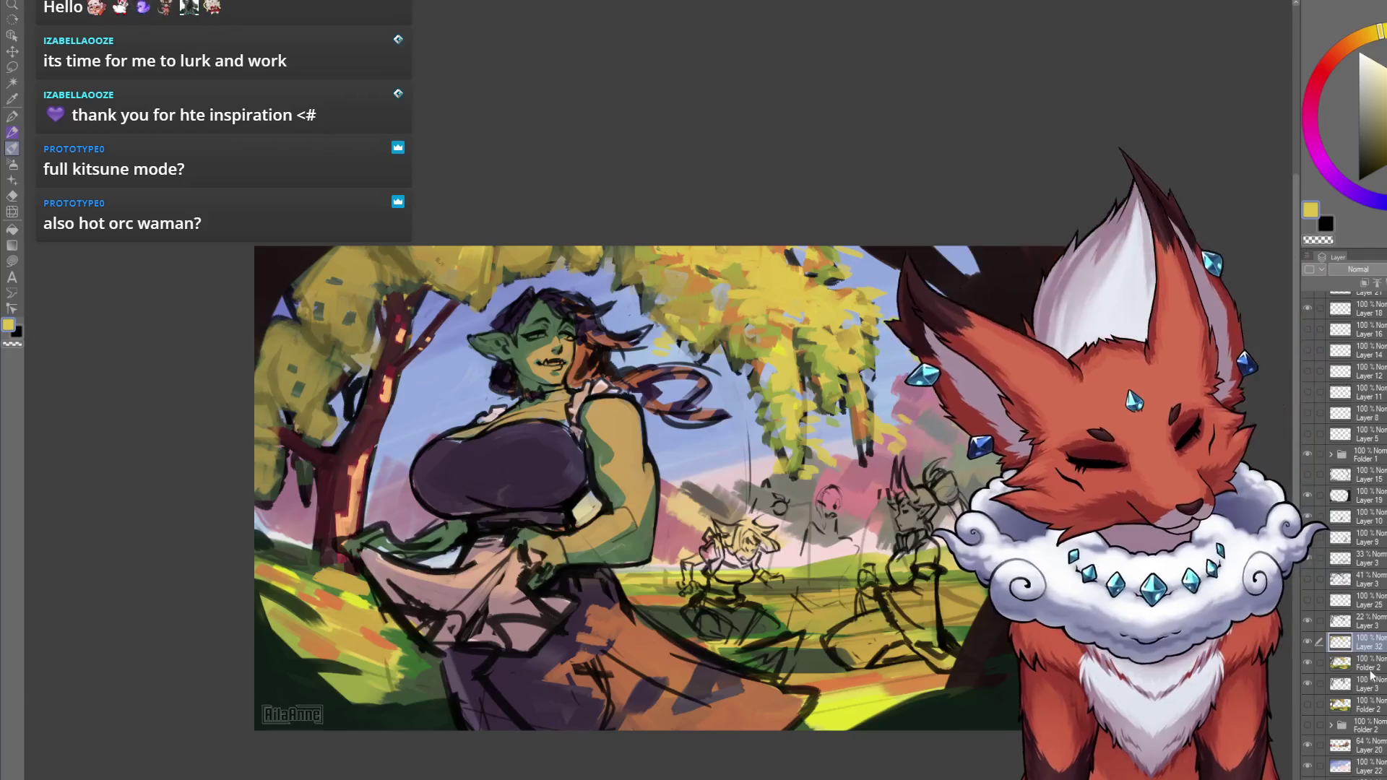
left_click(1343, 662)
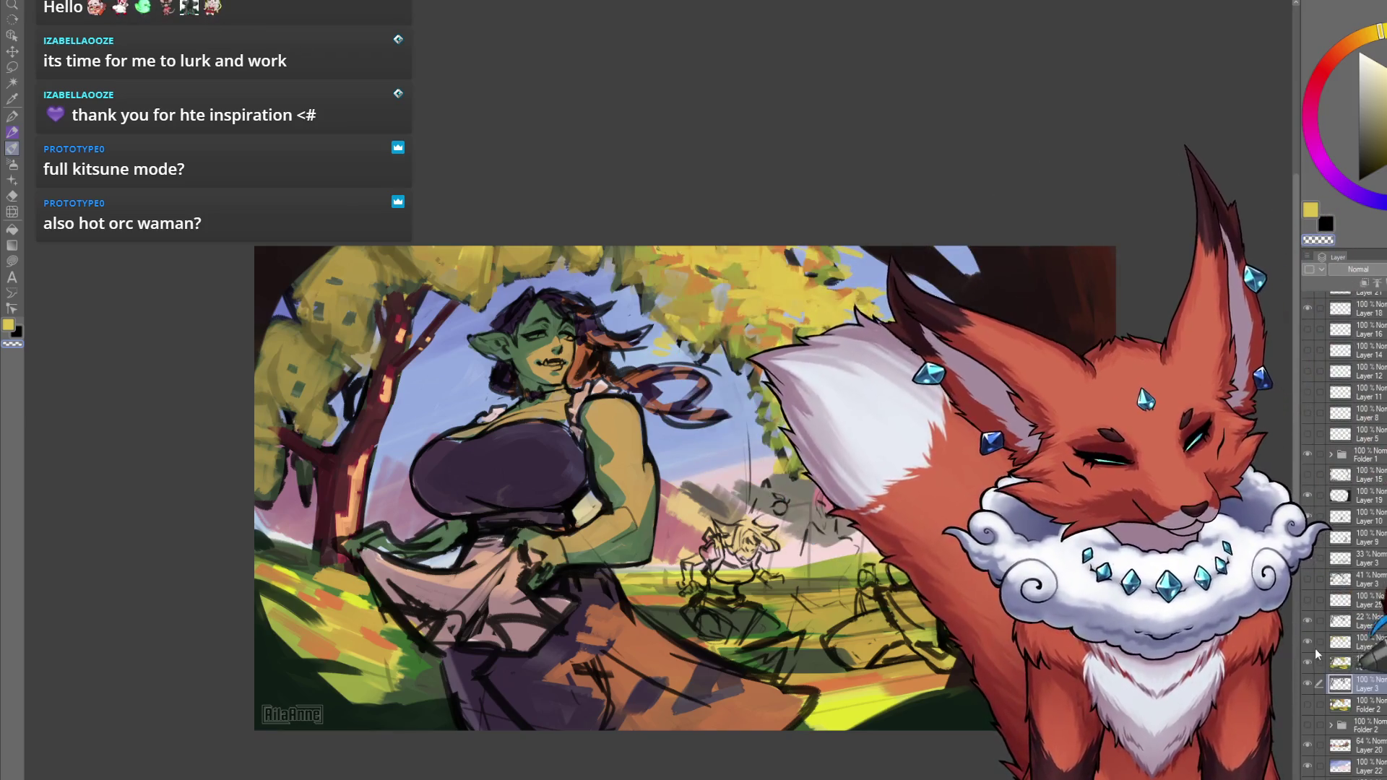
left_click(1309, 646)
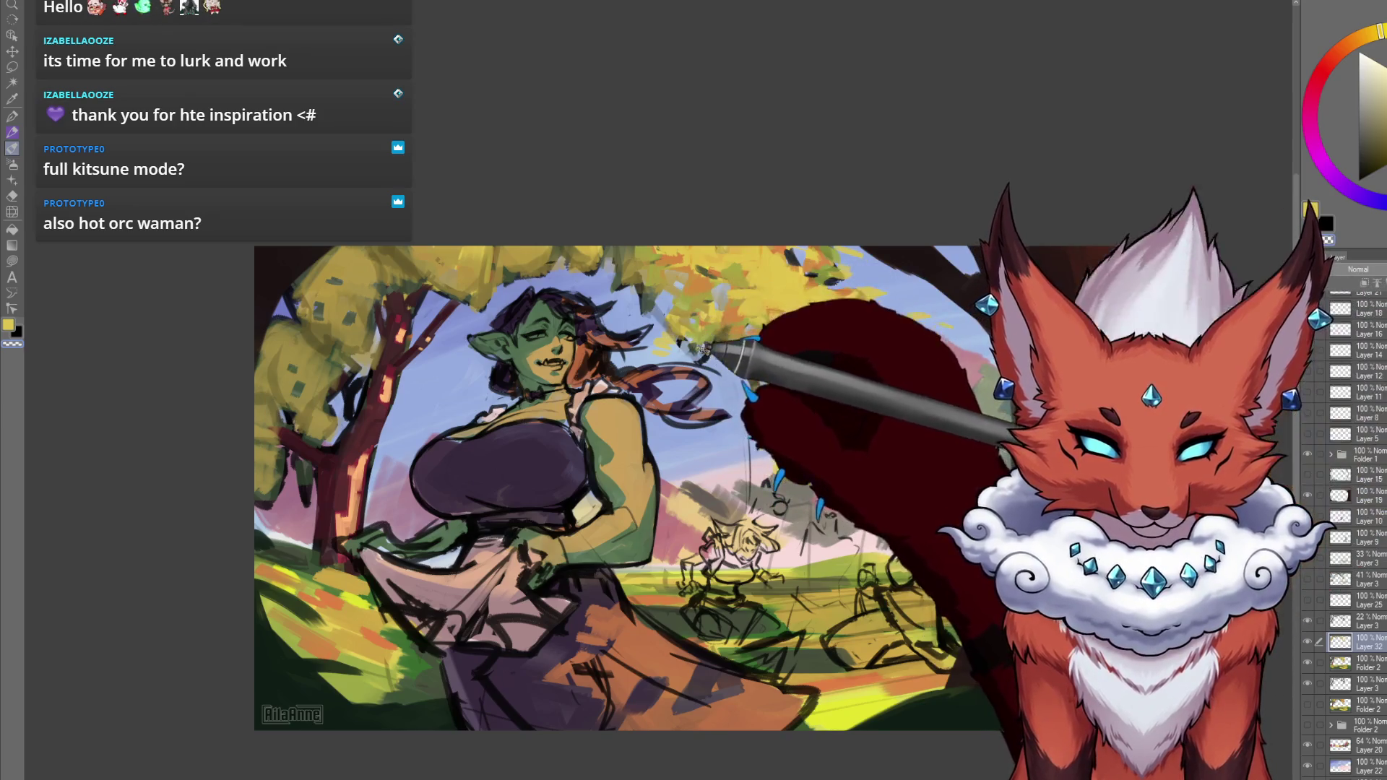
left_click_drag(883, 734, 879, 707)
scroll(878, 707, "up", 5)
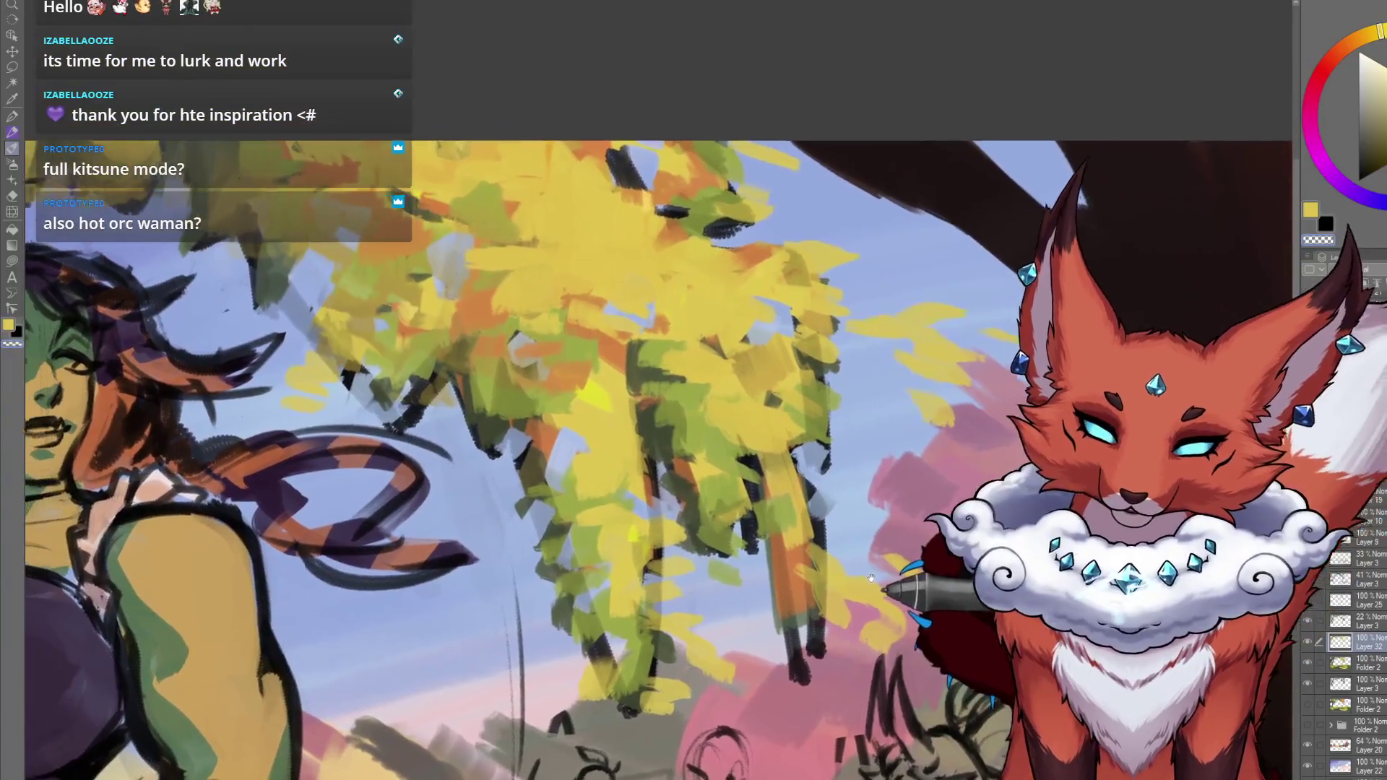
mouse_move(871, 578)
left_mouse_down()
mouse_move(947, 538)
mouse_move(939, 524)
mouse_move(957, 535)
mouse_move(948, 560)
left_mouse_up()
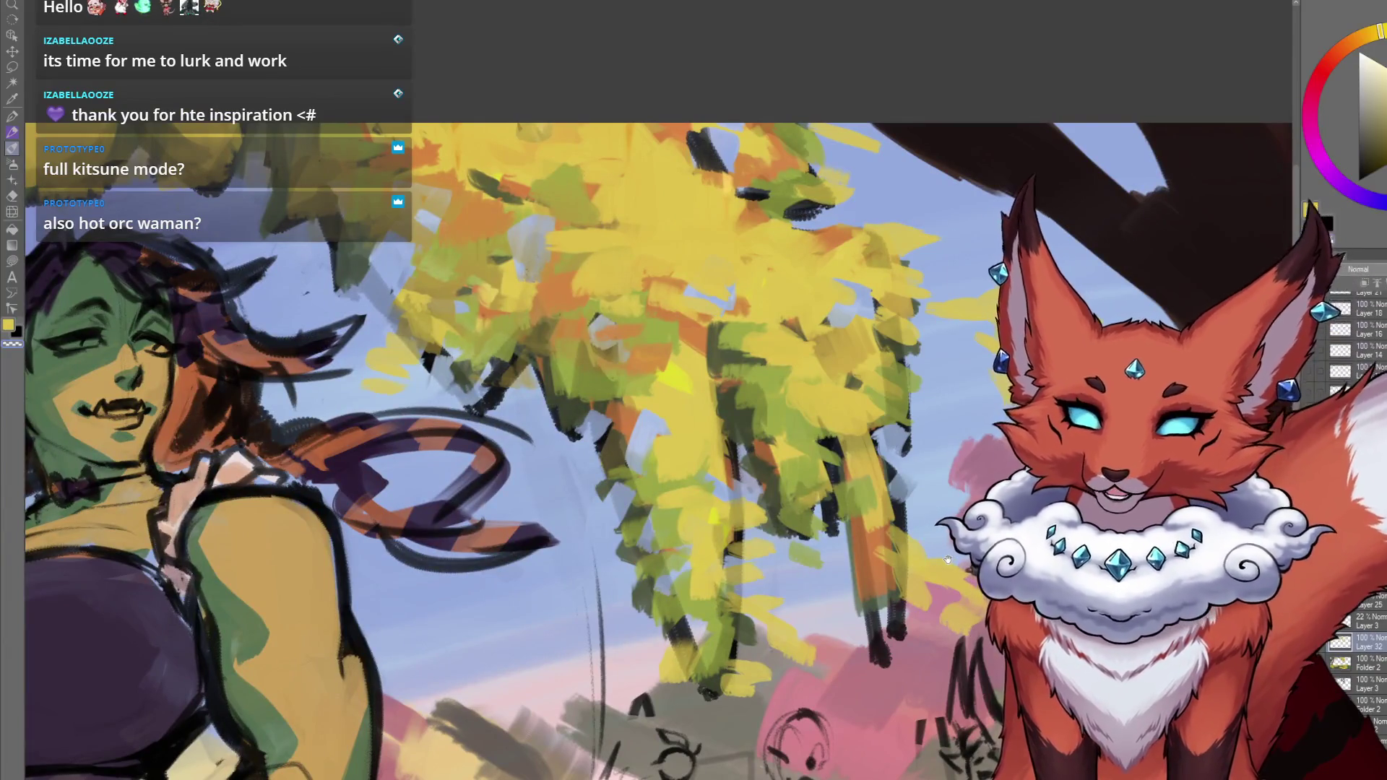
key("ctrl+0")
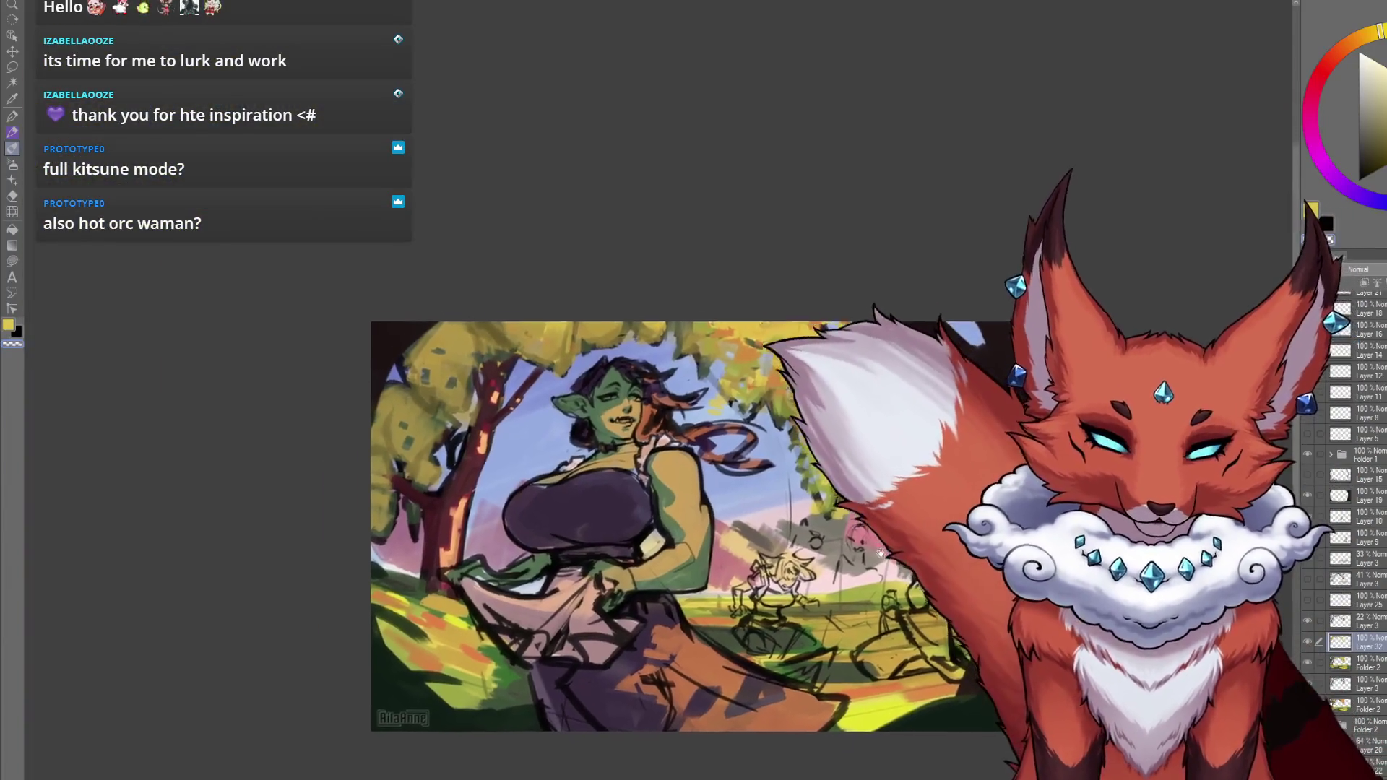
scroll(779, 435, "up", 3)
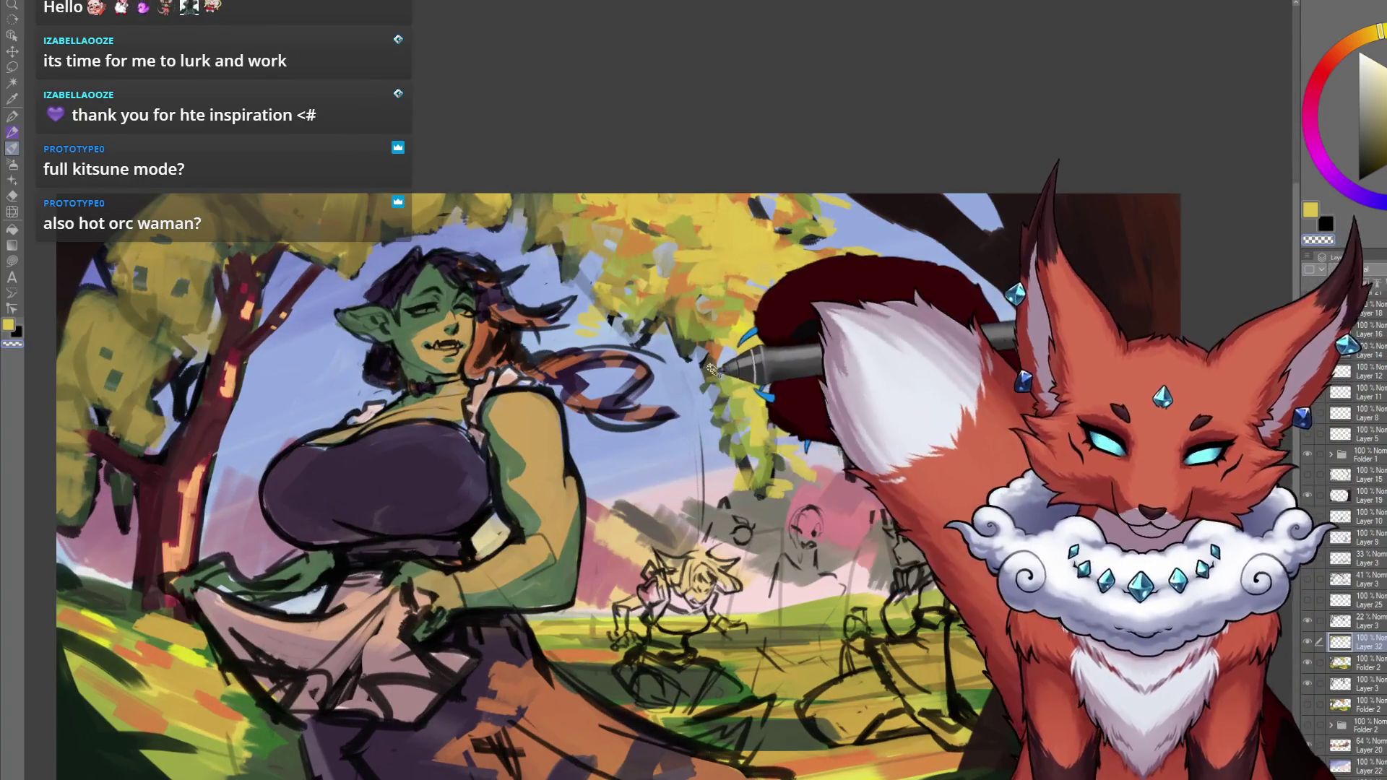
key("ctrl+0")
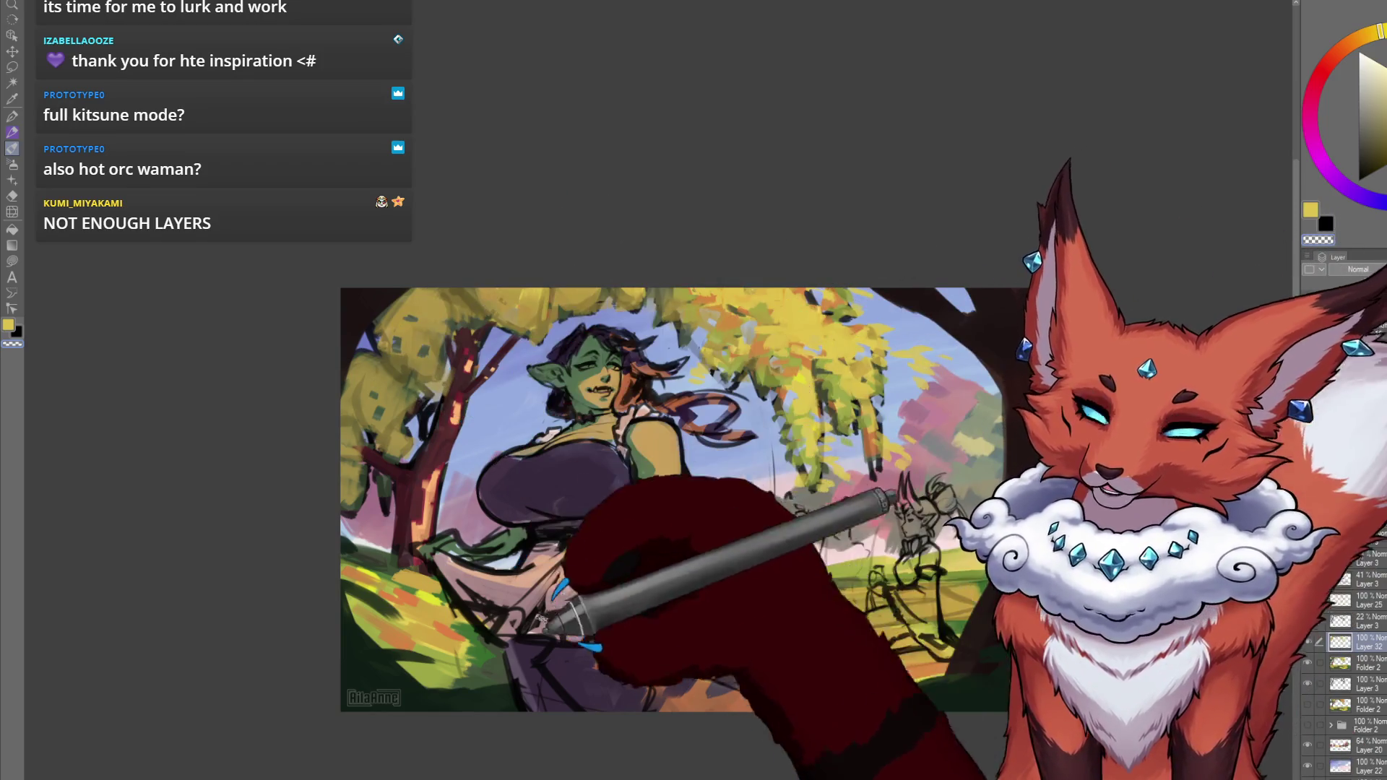
scroll(540, 618, "up", 3)
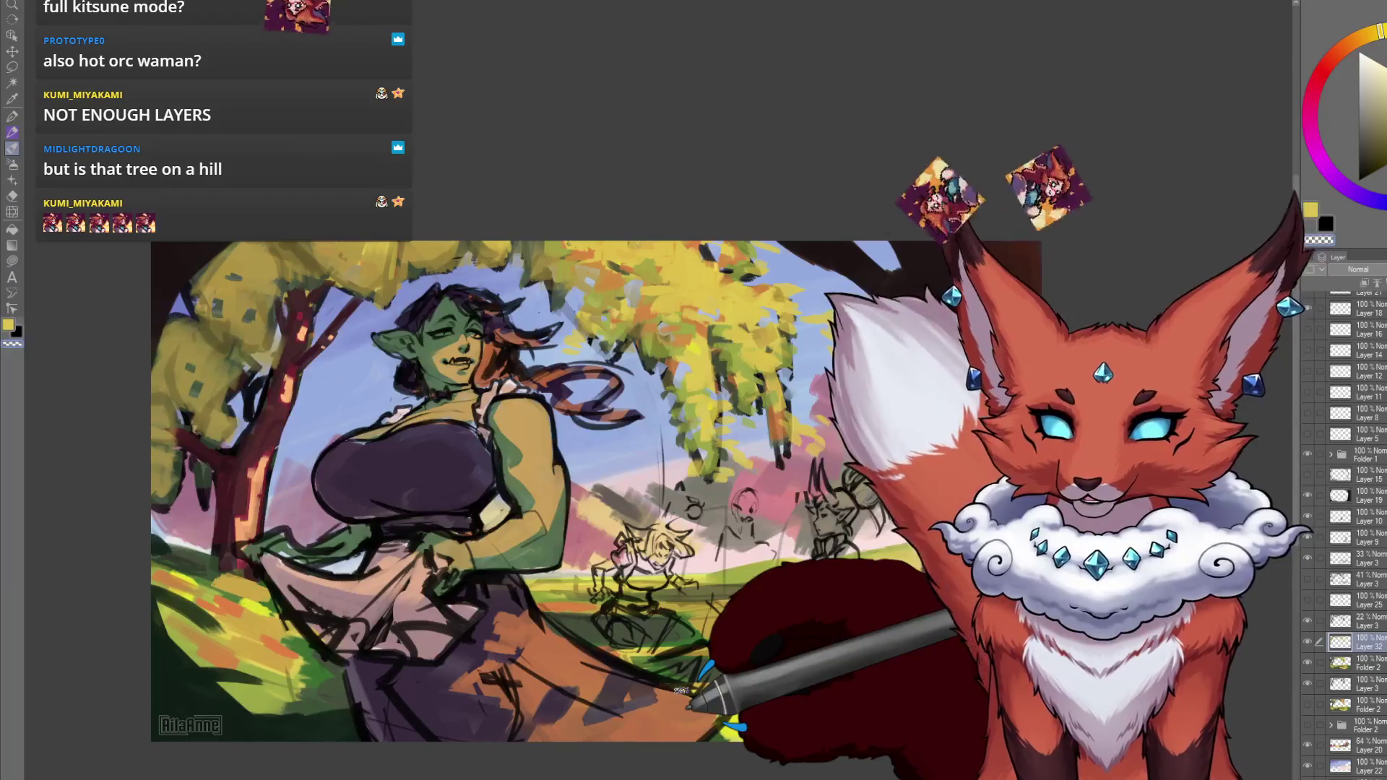
left_click(1368, 659)
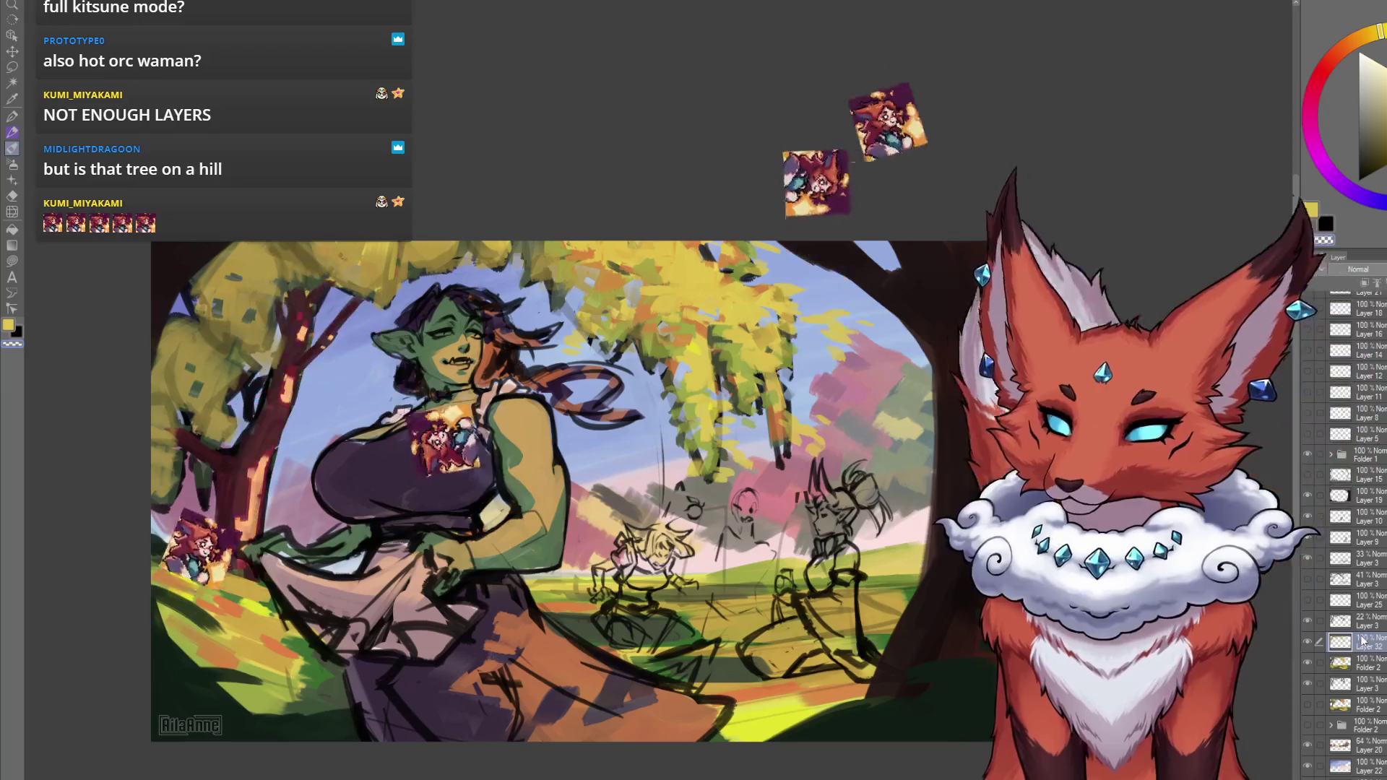
scroll(1348, 506, "up", 3)
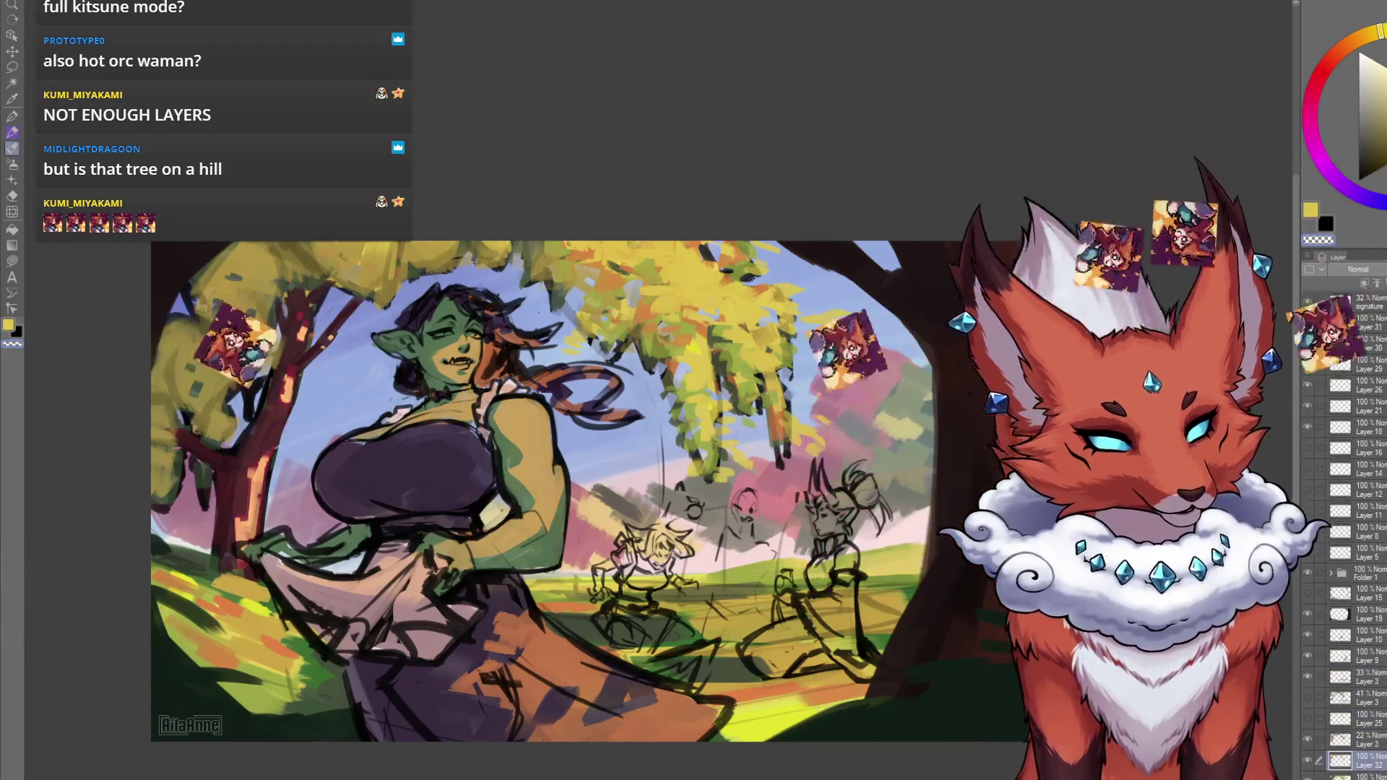
scroll(1347, 534, "up", 1)
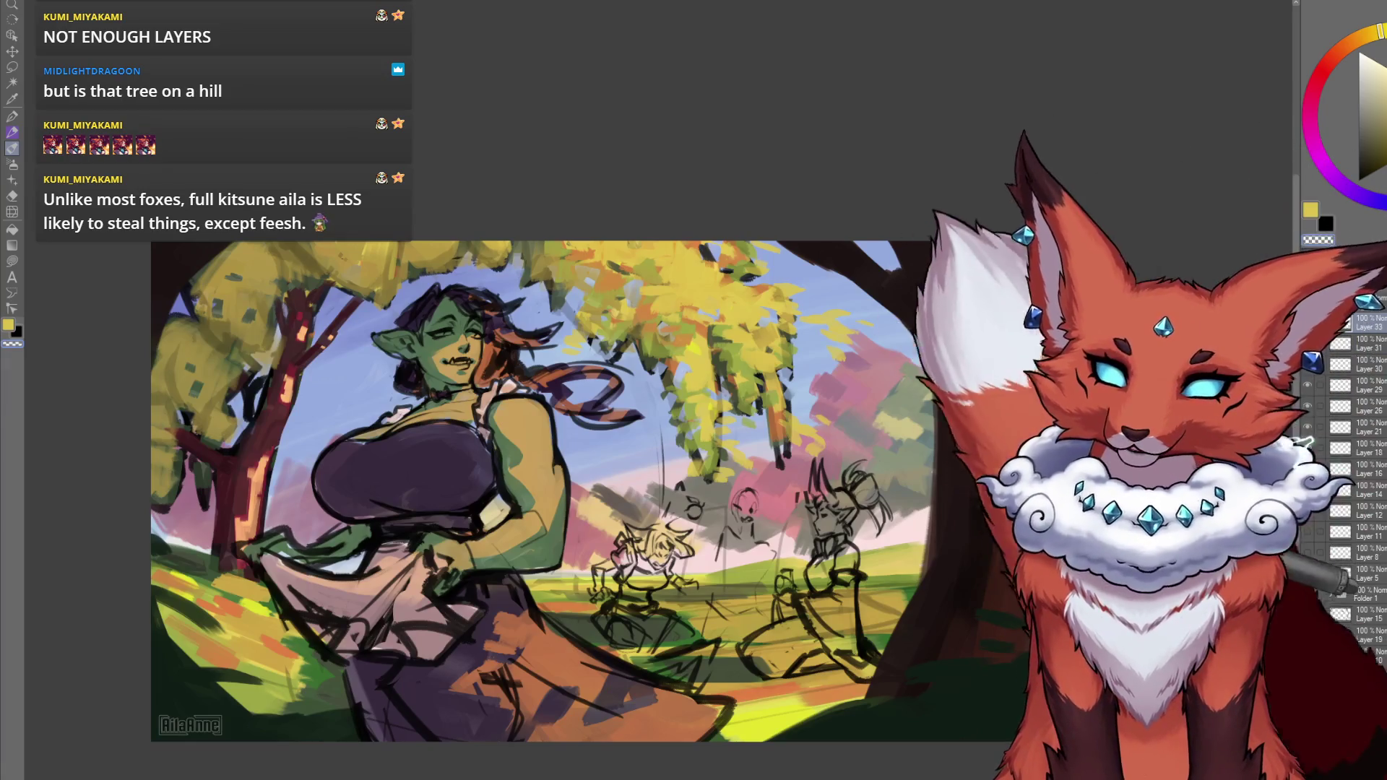
Zoom out and pan to view the whole autumn painting.
scroll(807, 536, "down", 2)
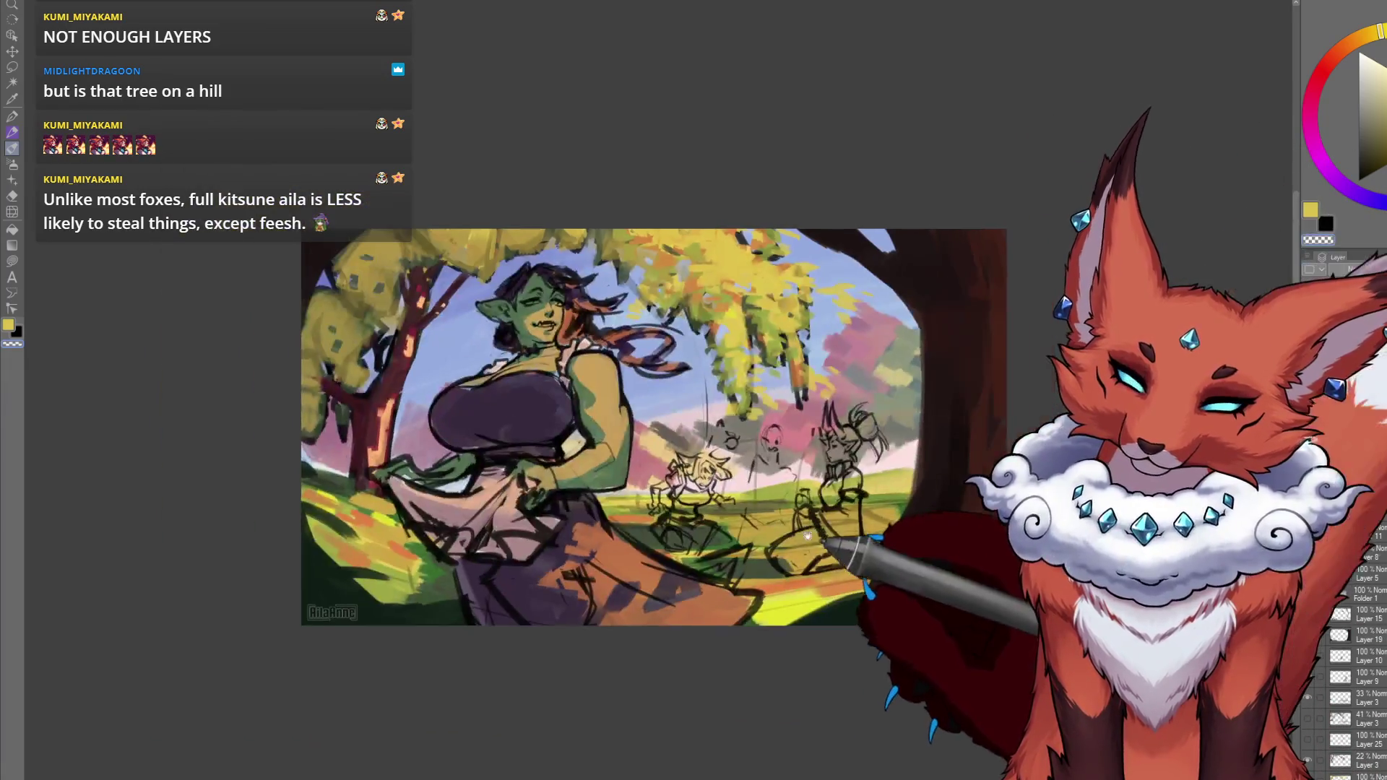
left_click_drag(807, 536, 773, 515)
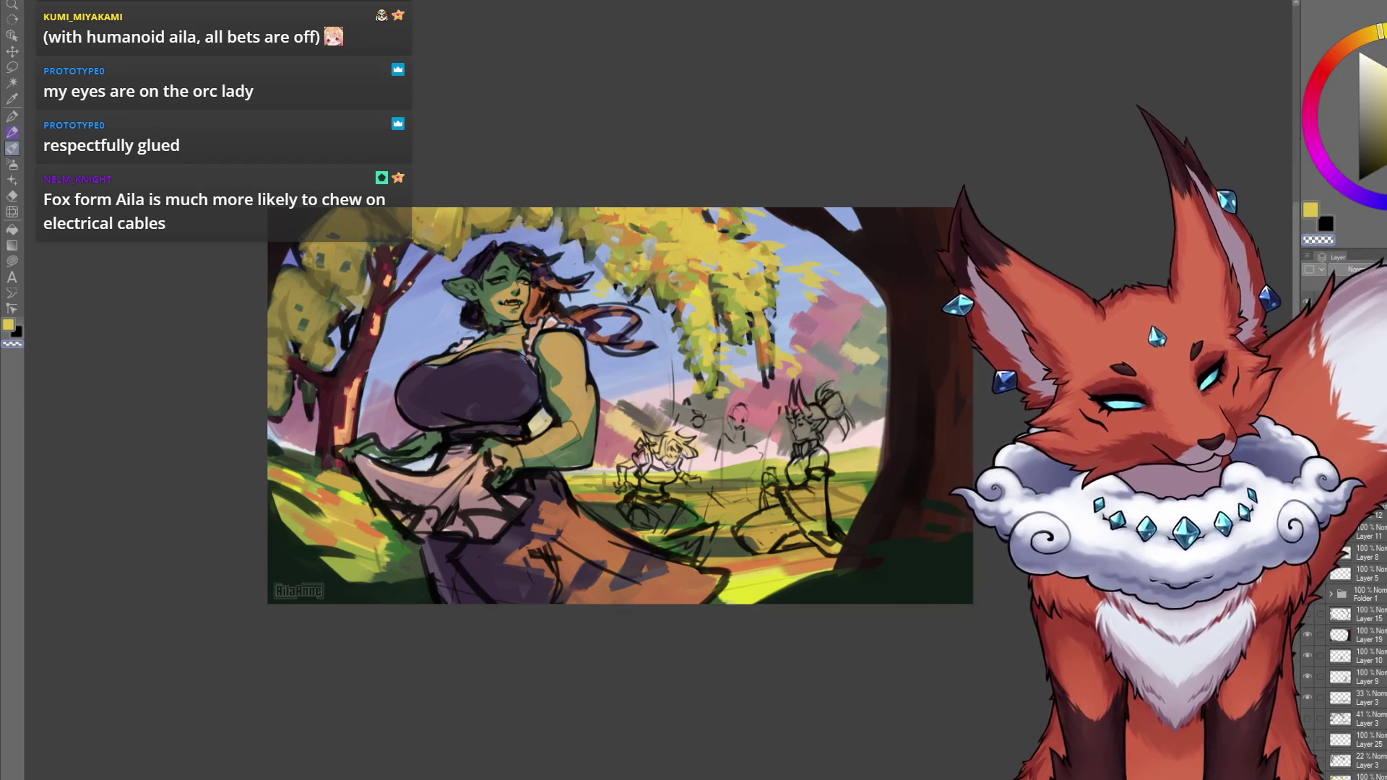
scroll(1327, 535, "down", 3)
Expand Folder 1 and add a new layer inside it.
left_click(1331, 520)
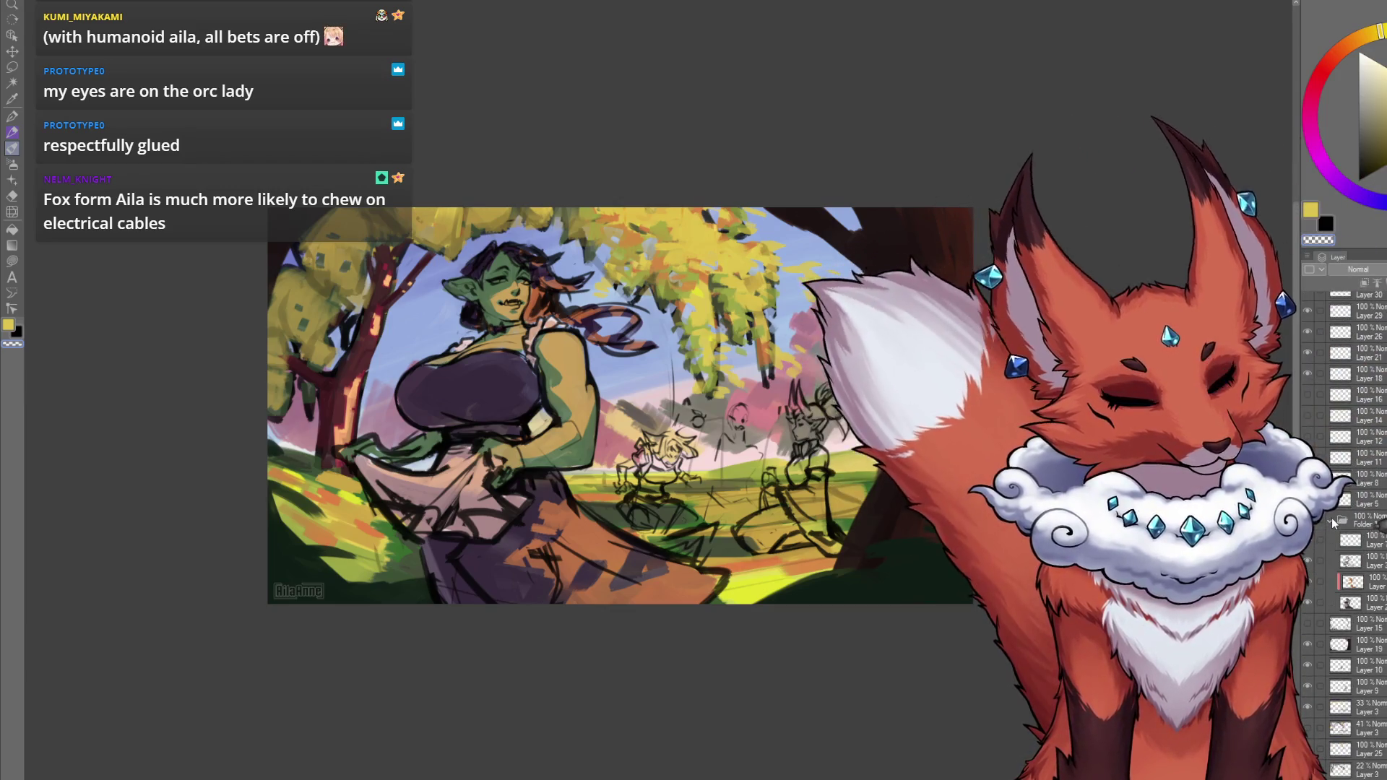
key("ctrl+shift+n")
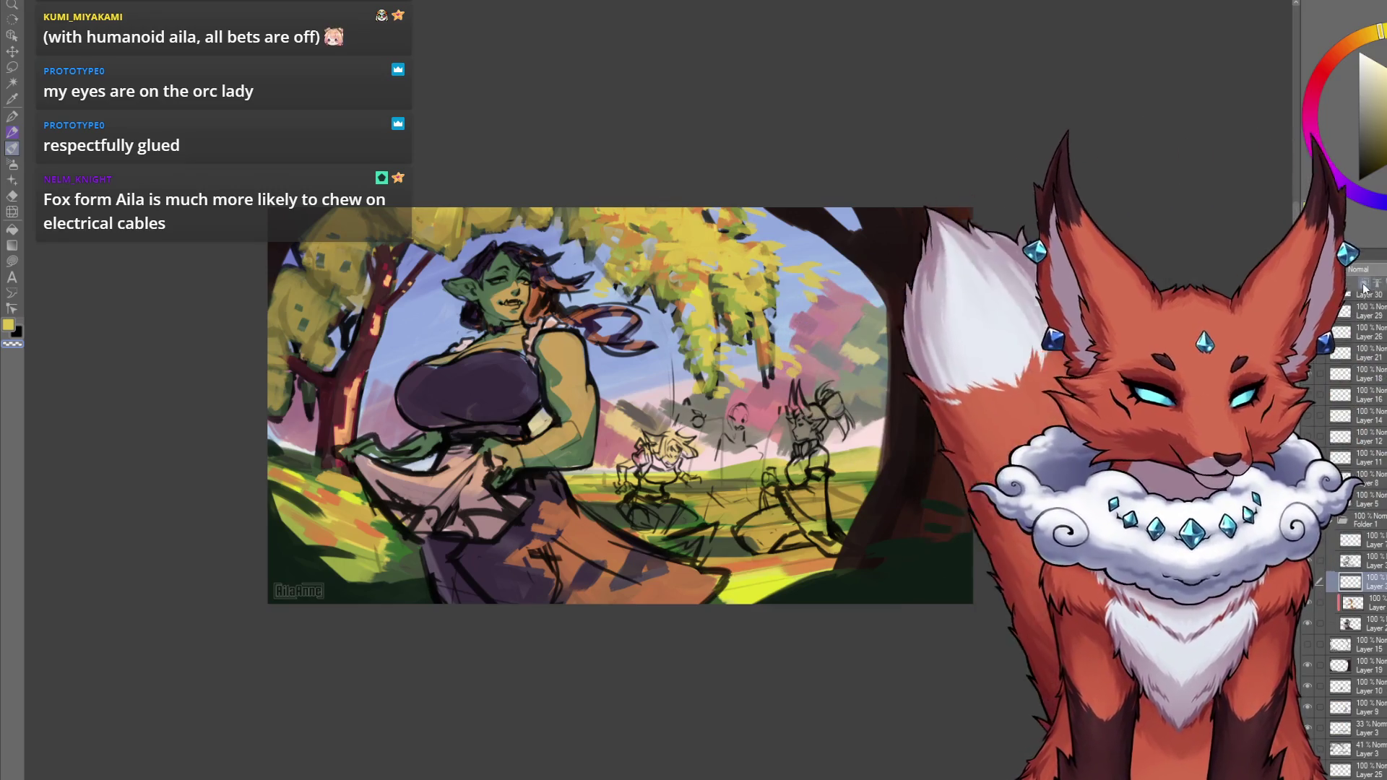
mouse_move(800, 499)
left_mouse_down()
mouse_move(847, 533)
mouse_move(838, 514)
left_mouse_up()
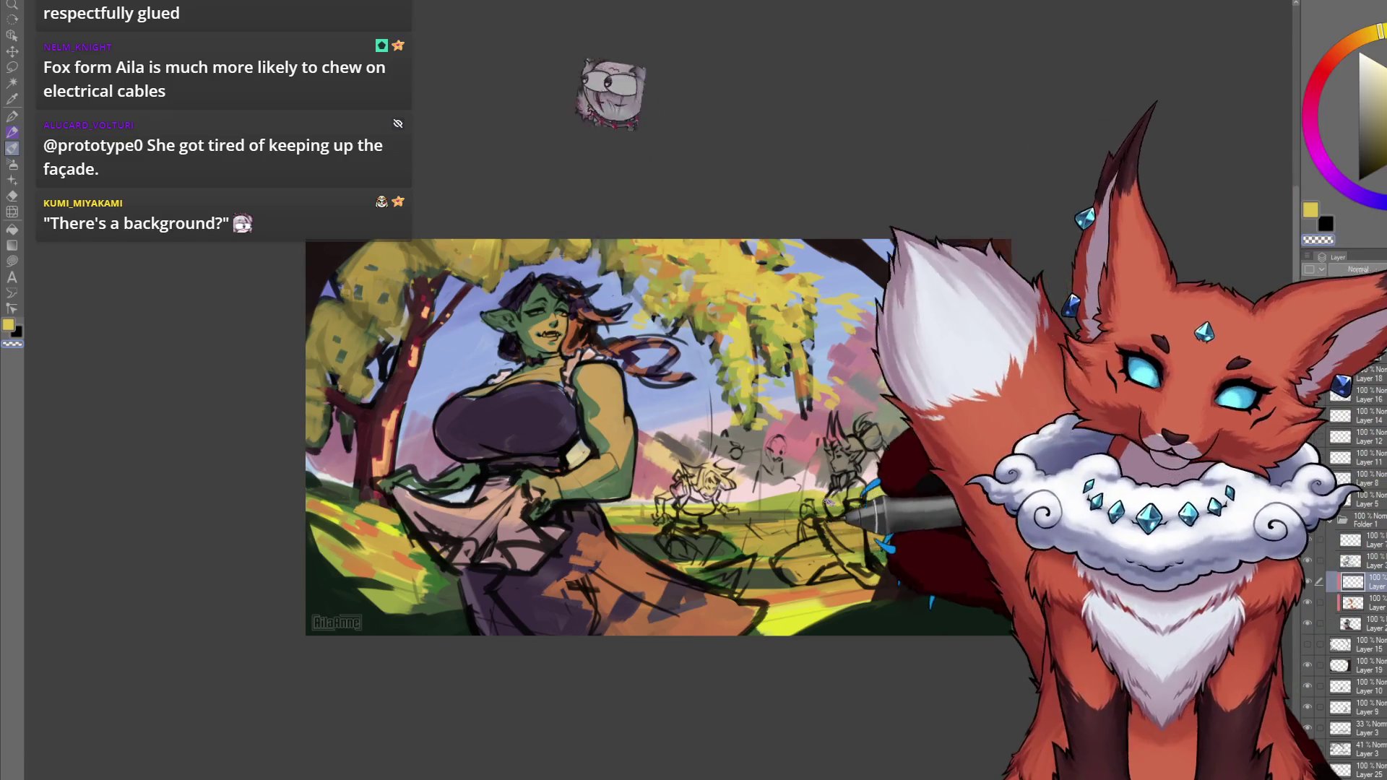
left_click_drag(650, 434, 708, 480)
scroll(705, 519, "up", 6)
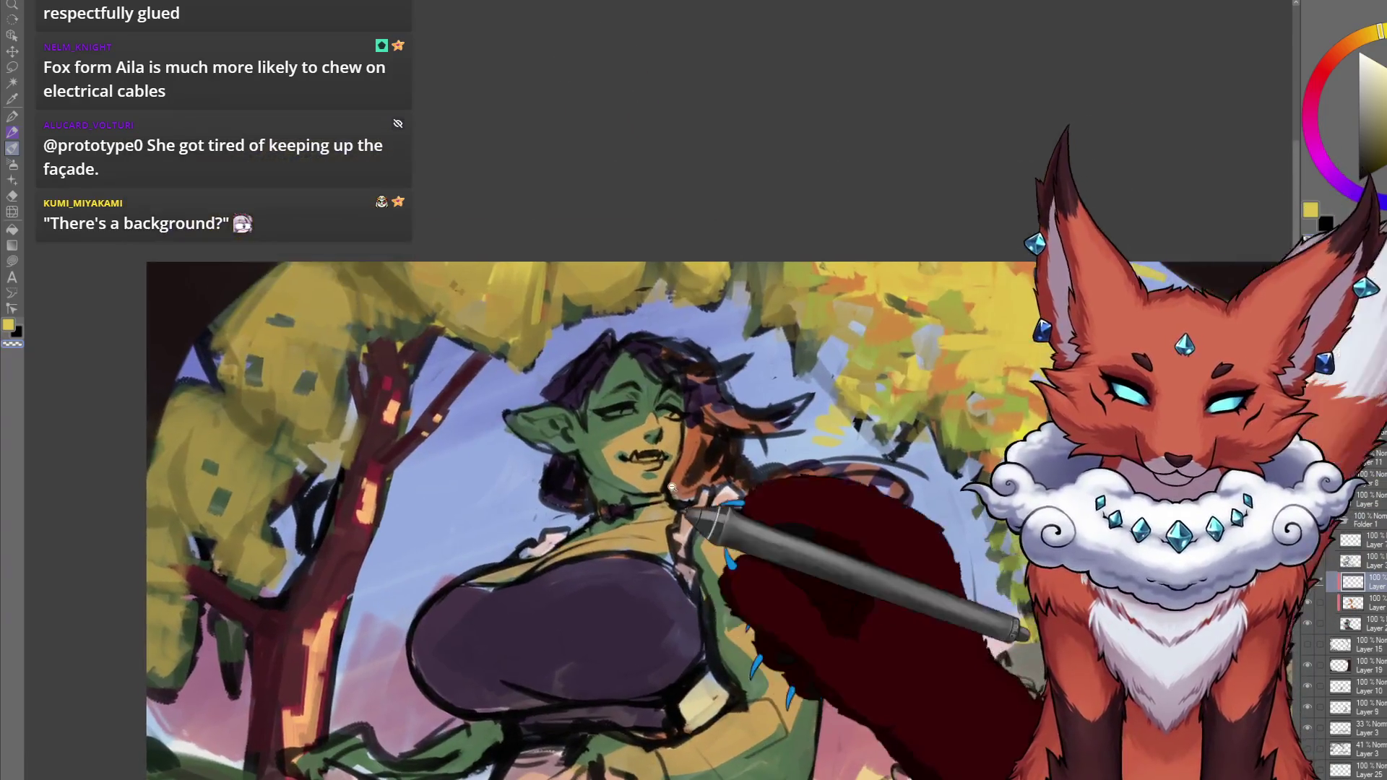
scroll(705, 519, "up", 5)
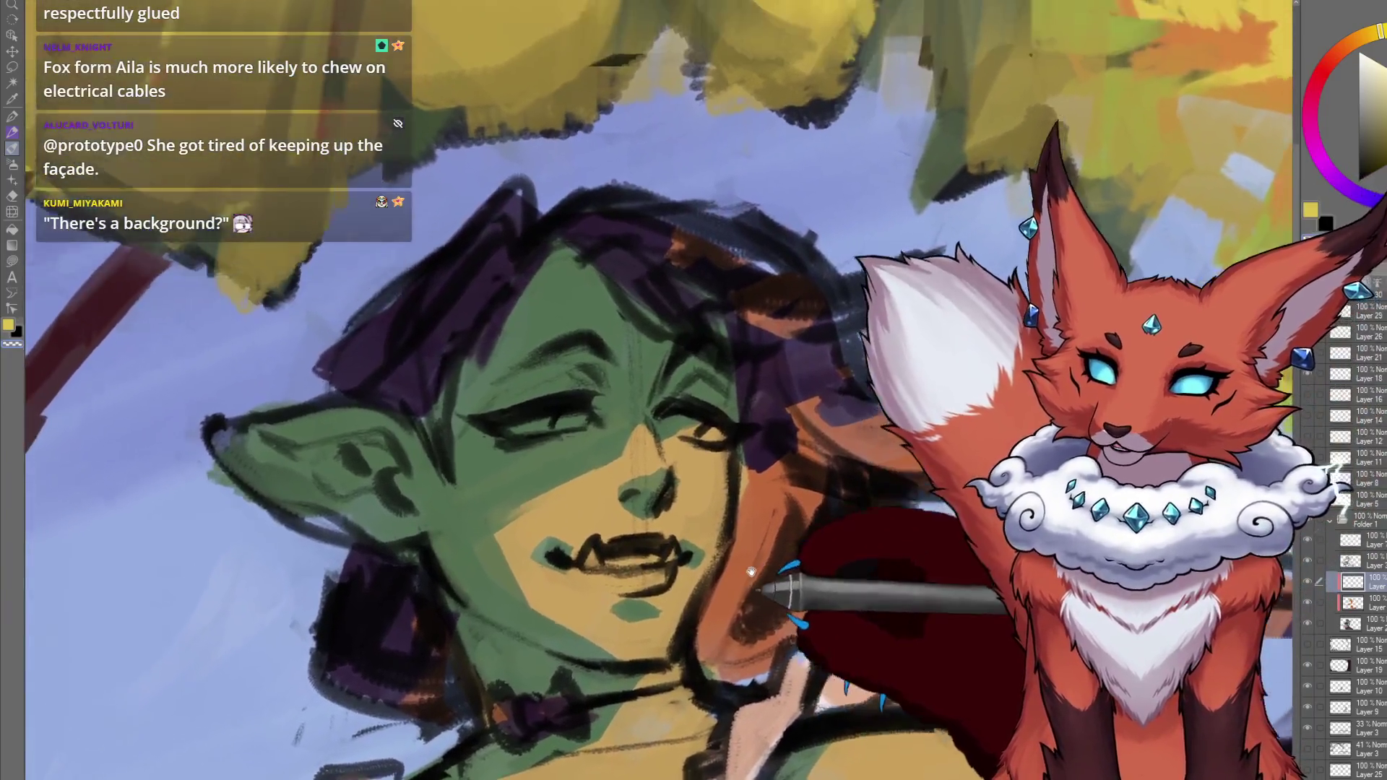
left_click_drag(751, 573, 764, 535)
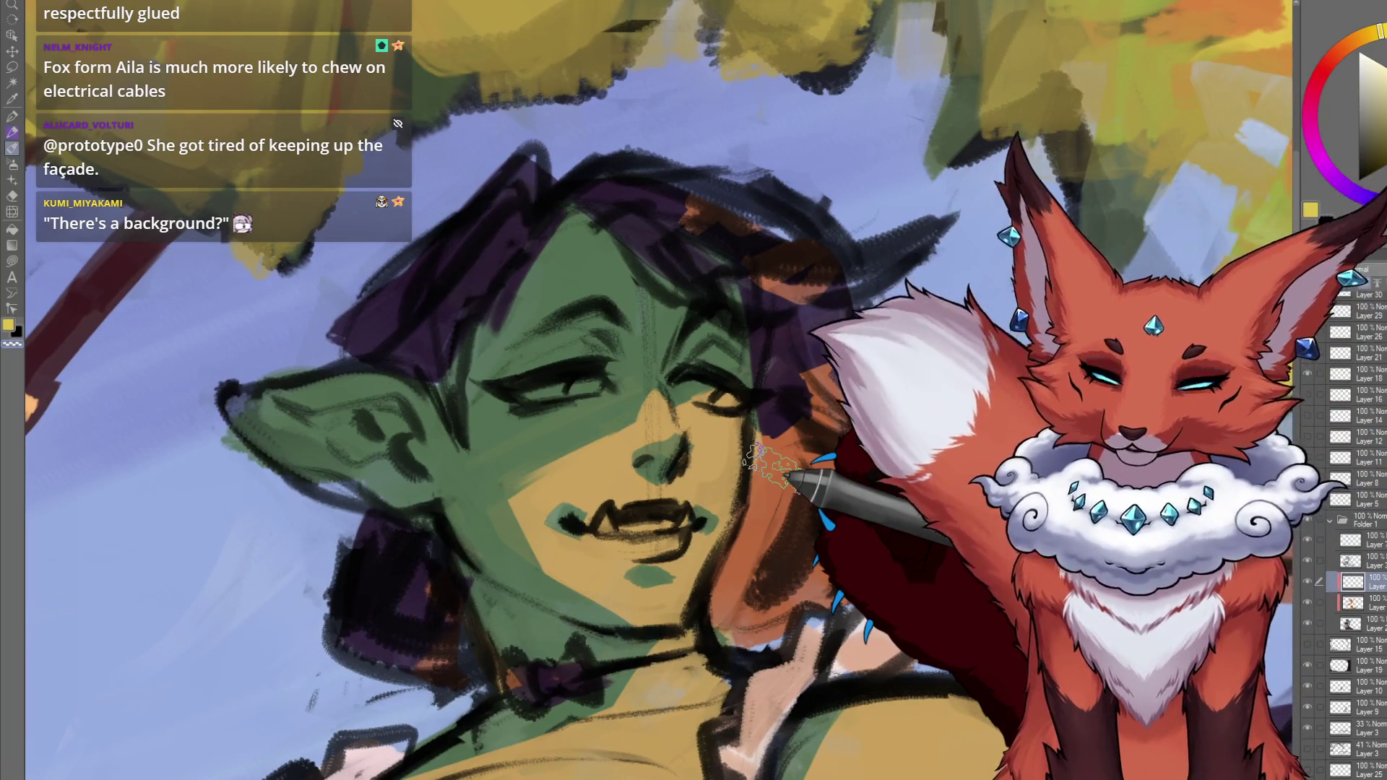
scroll(759, 463, "down", 10)
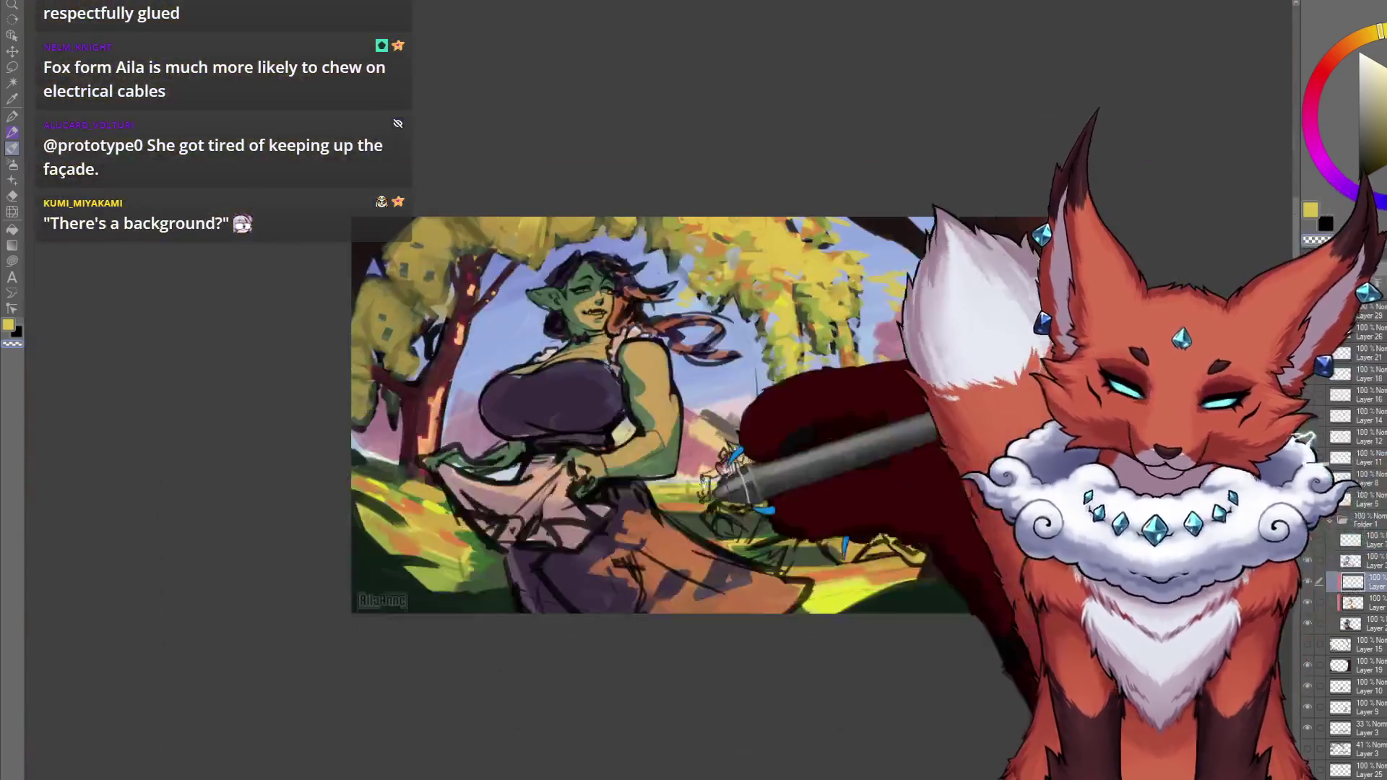
left_click_drag(1062, 381, 946, 436)
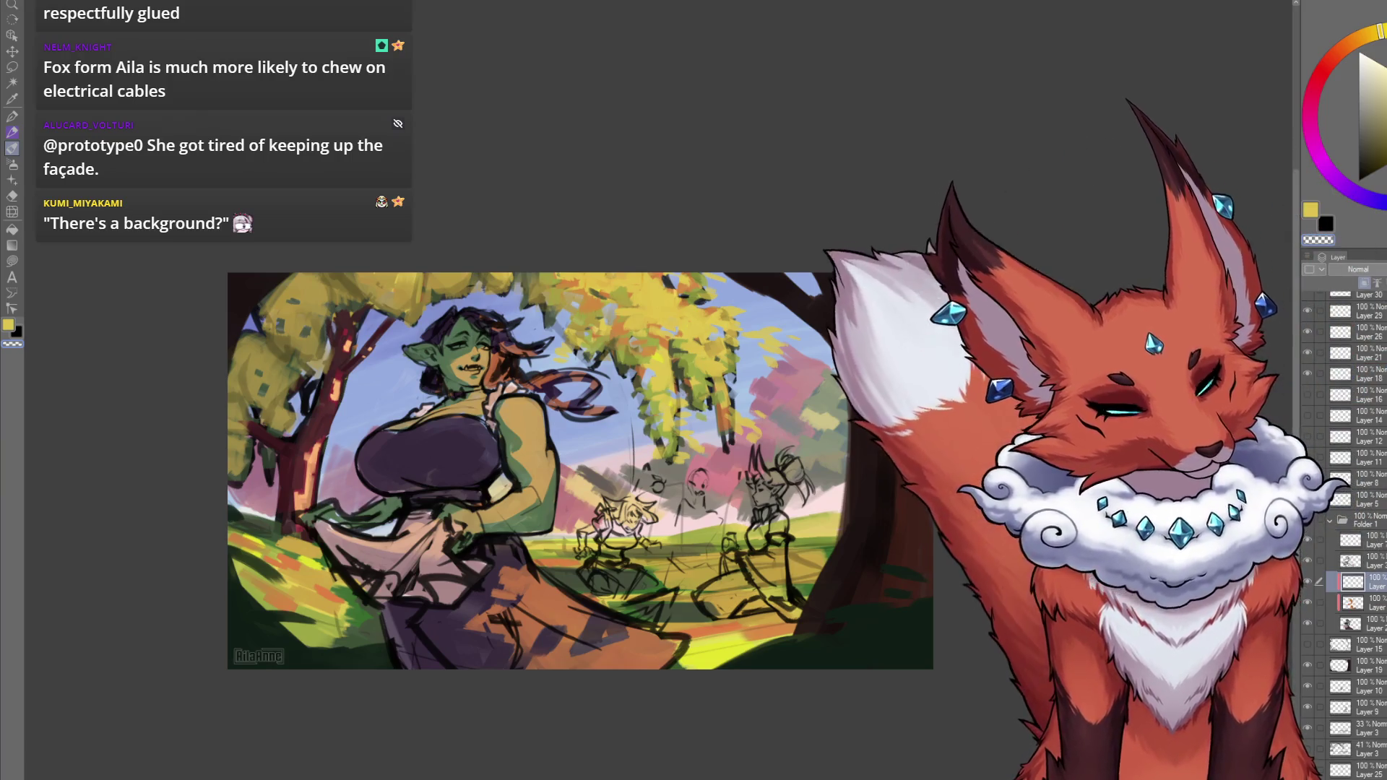
Show the hidden red-apple layer and make Layer 25 the active layer.
scroll(1328, 632, "down", 3)
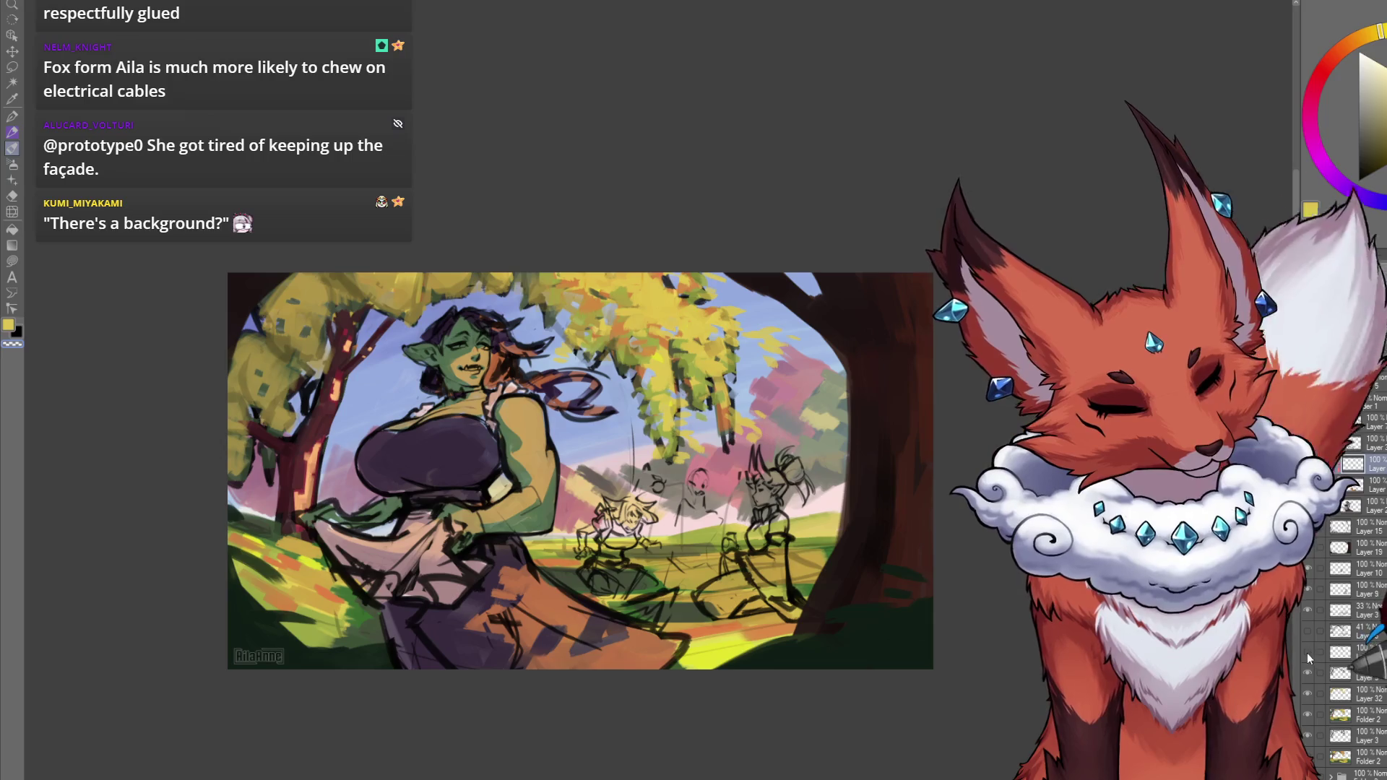
left_click(1309, 653)
left_click(1376, 656)
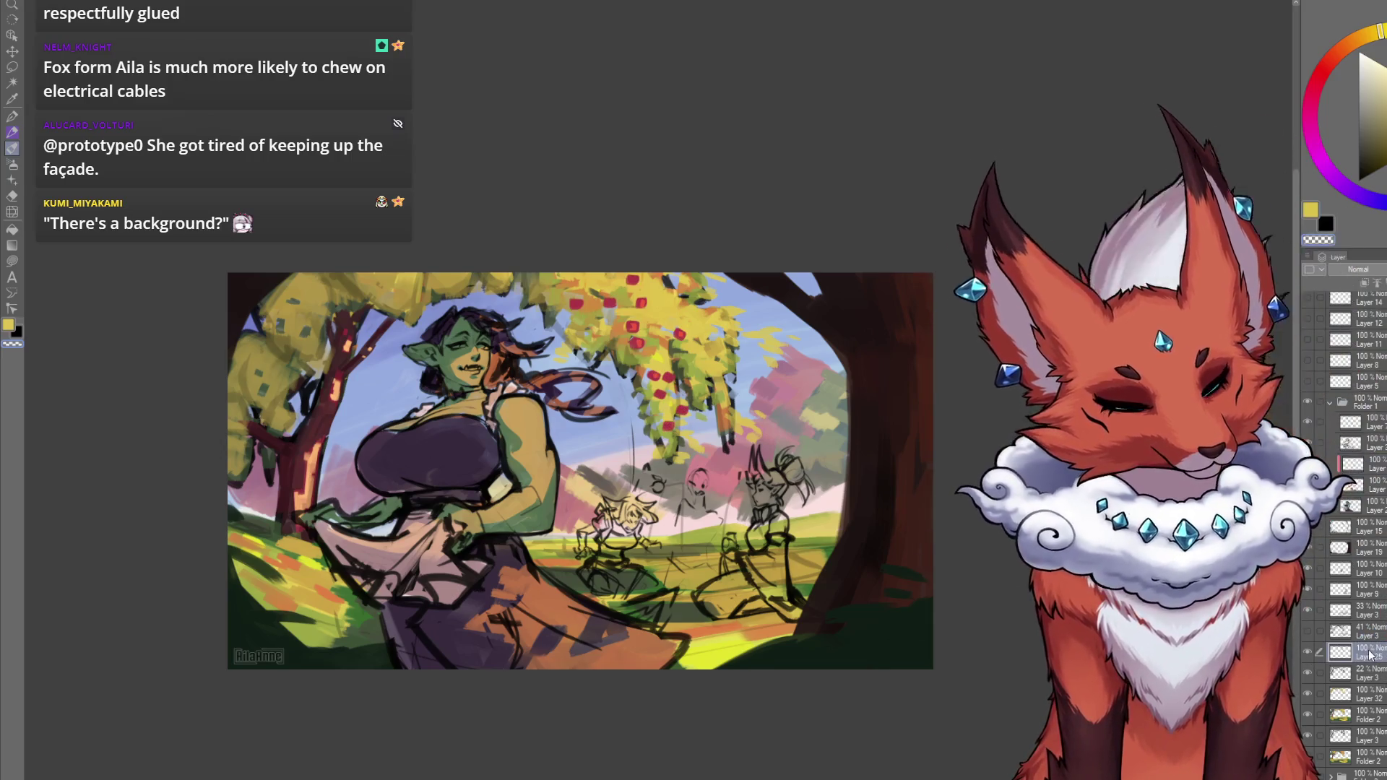
left_click_drag(771, 539, 822, 552)
scroll(822, 551, "up", 6)
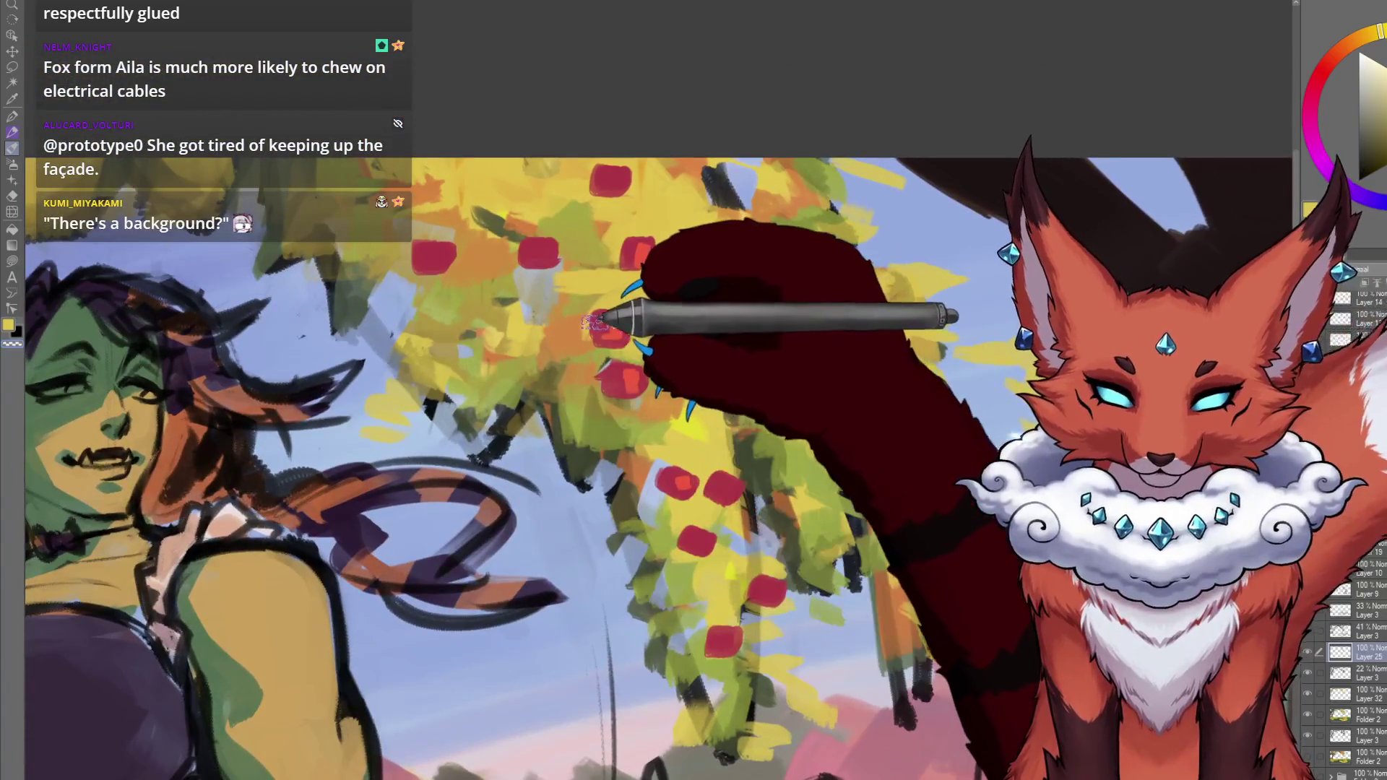
Eyedrop the apple reds and an orange highlight colour from the painted apples.
left_click(1315, 84)
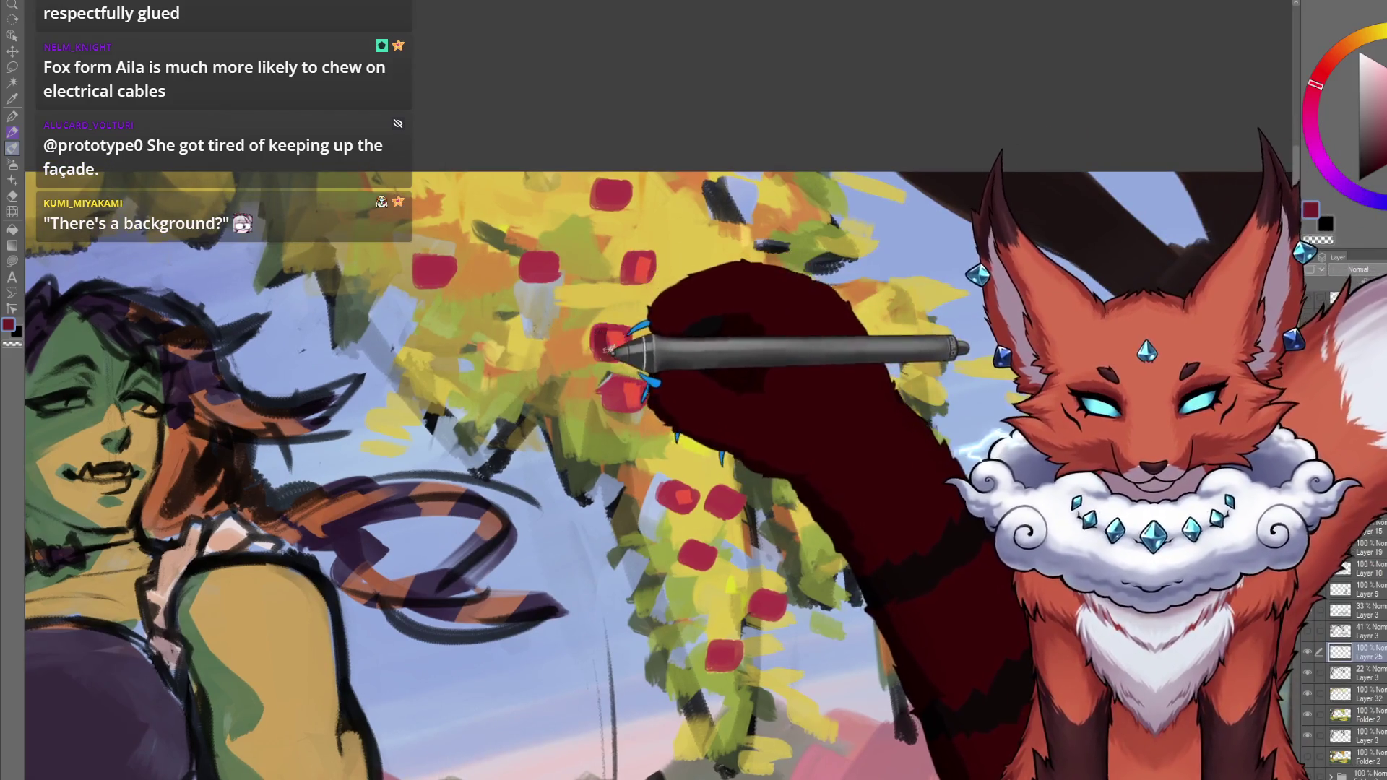
left_click(622, 337, "alt")
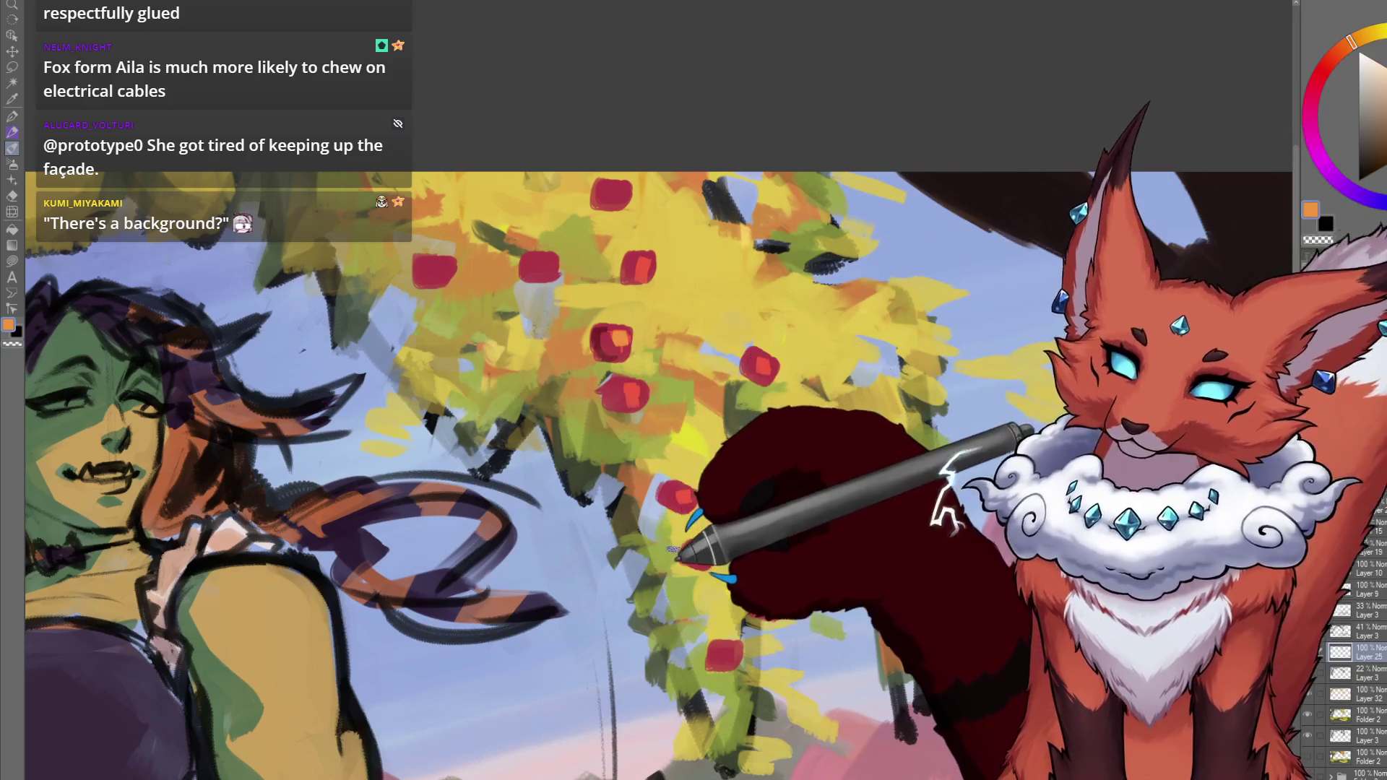
left_click(600, 332, "alt")
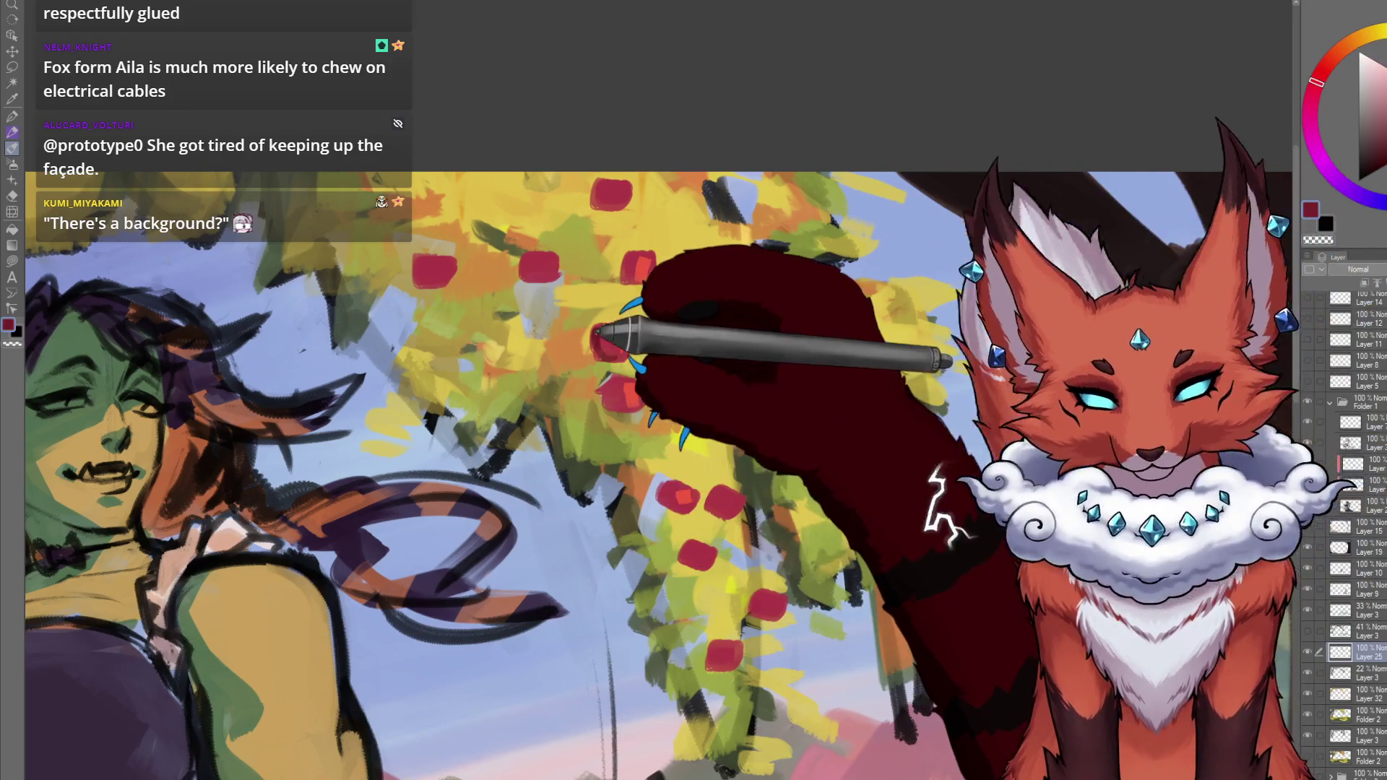
left_click(620, 337, "alt")
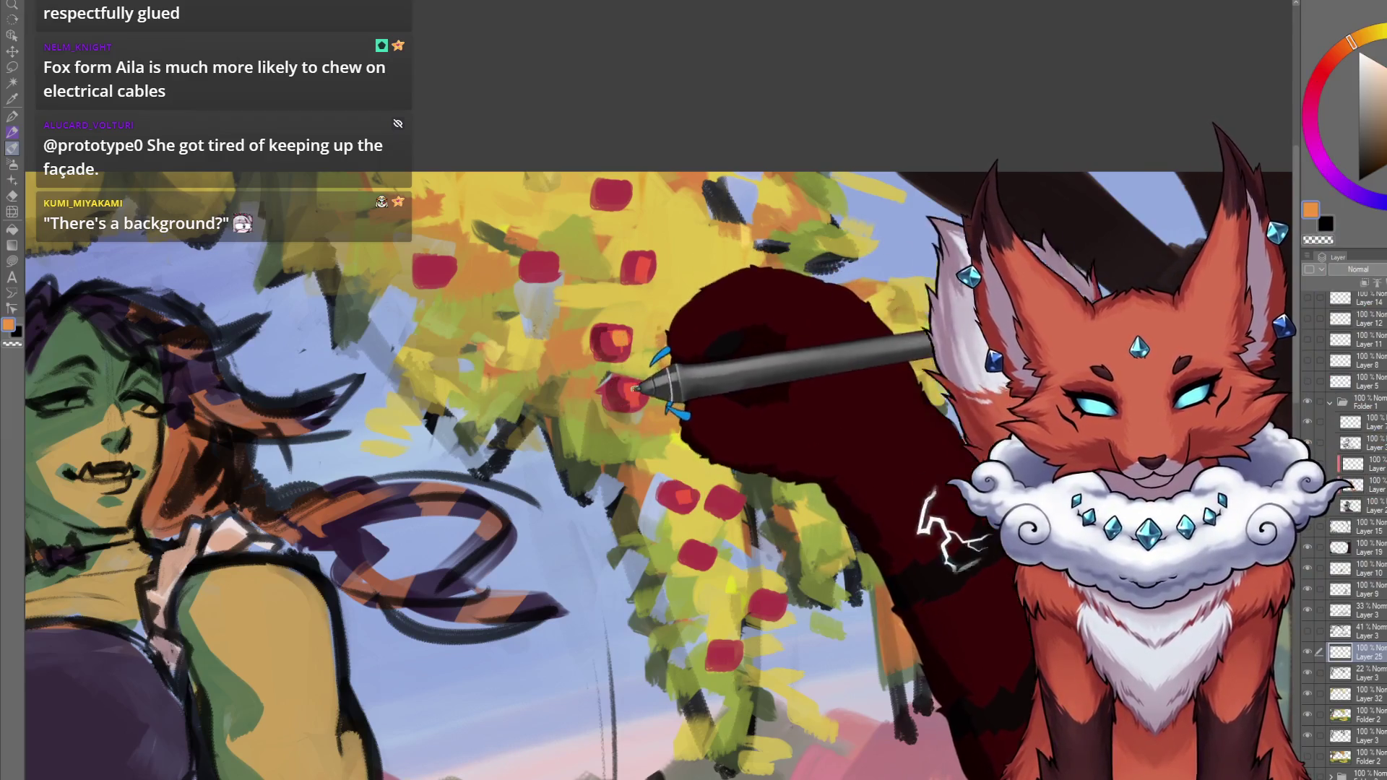
left_click(530, 260, "alt")
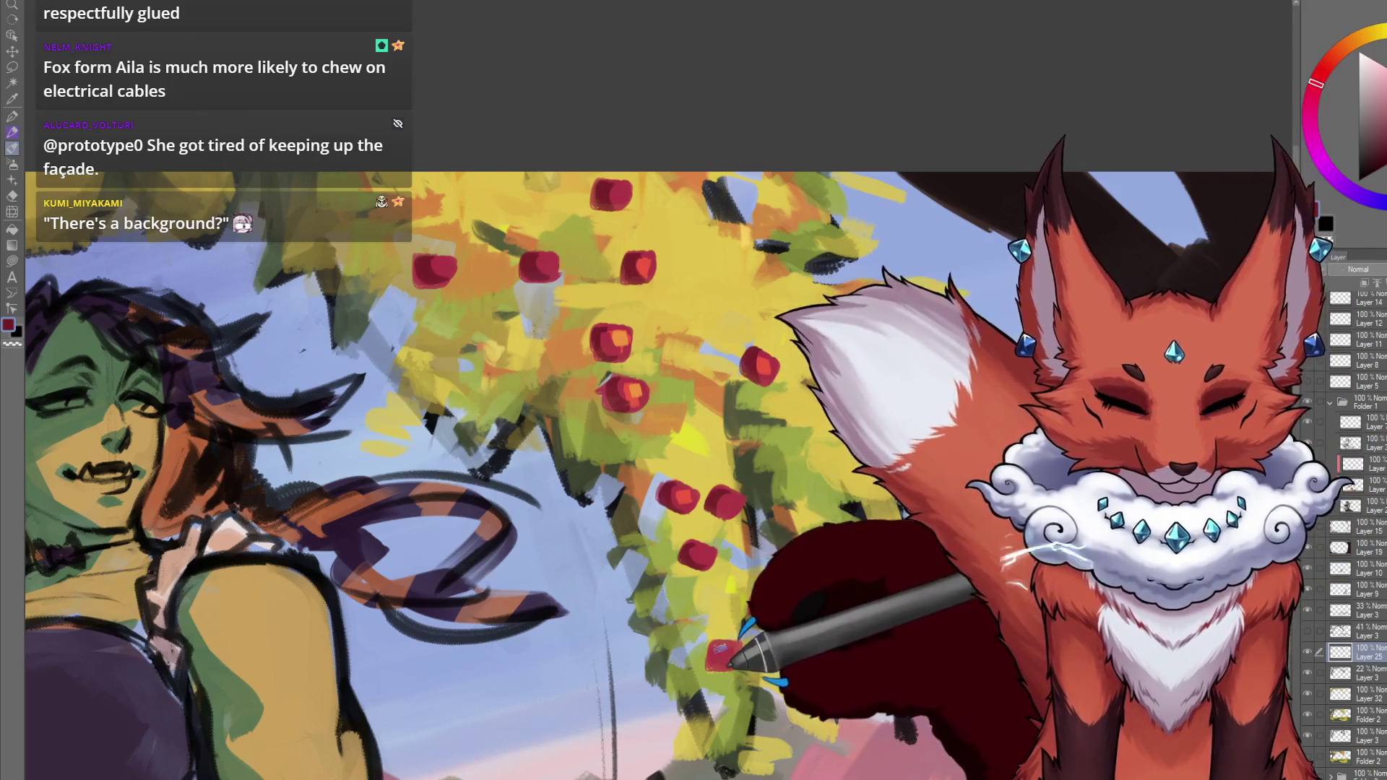
left_click_drag(805, 478, 806, 486)
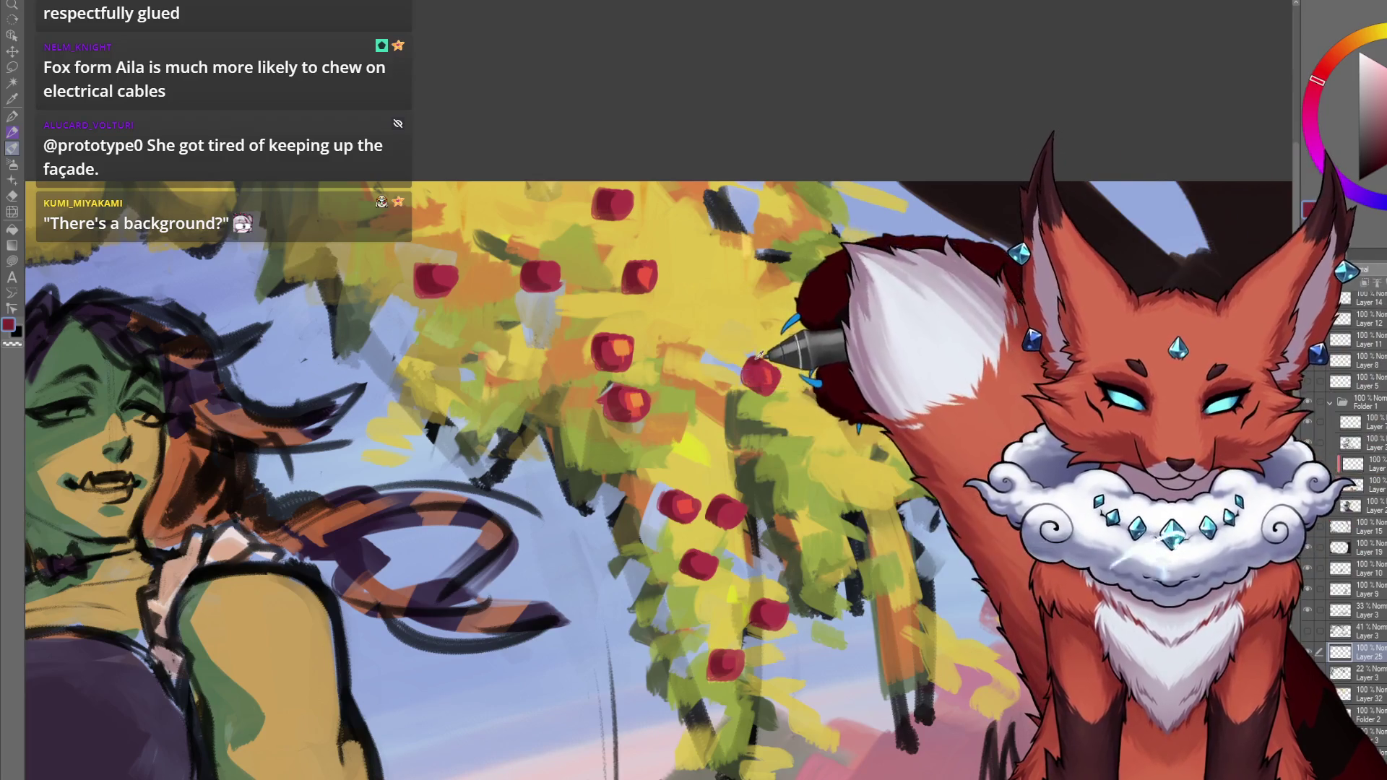
left_click(621, 350, "alt")
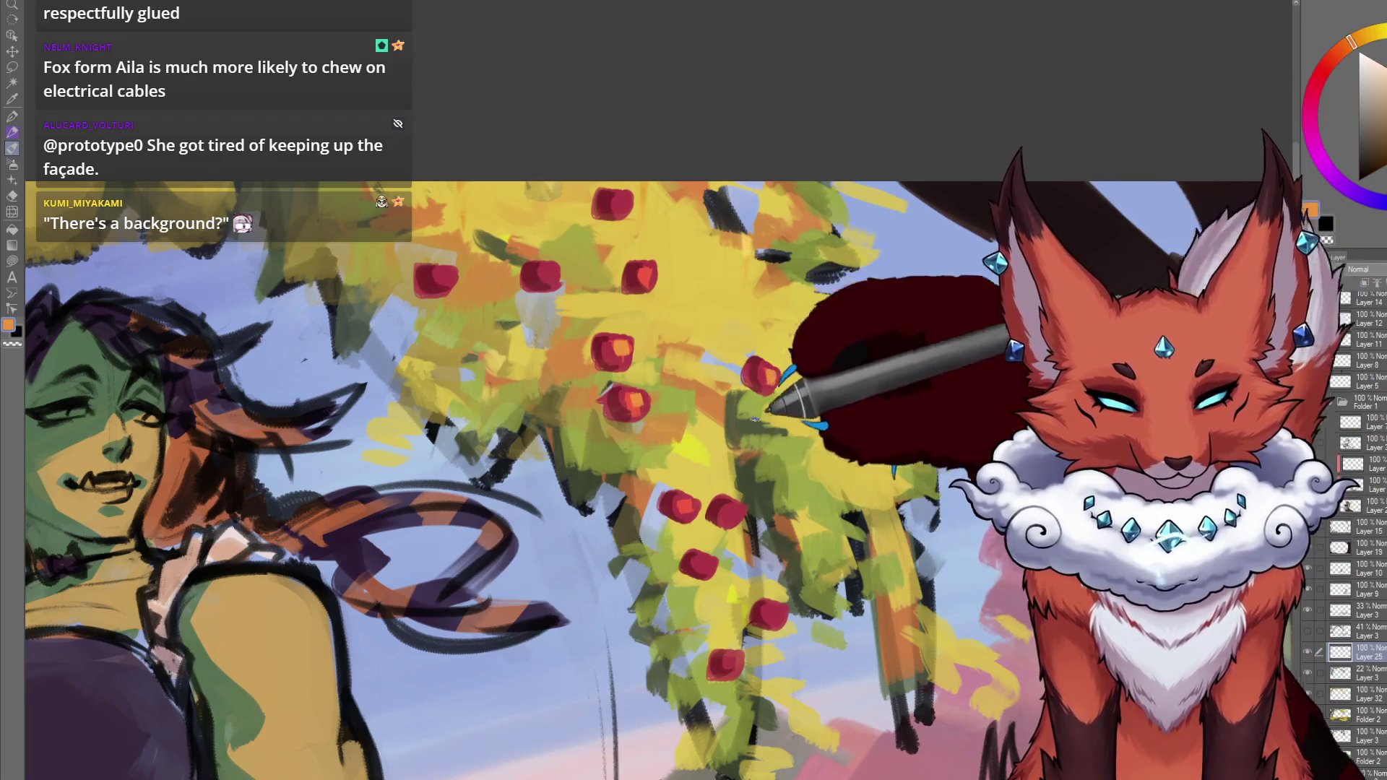
Dab orange highlights onto six apples, including the upper-left ones.
left_click(733, 511)
left_click(683, 506)
left_click(700, 564)
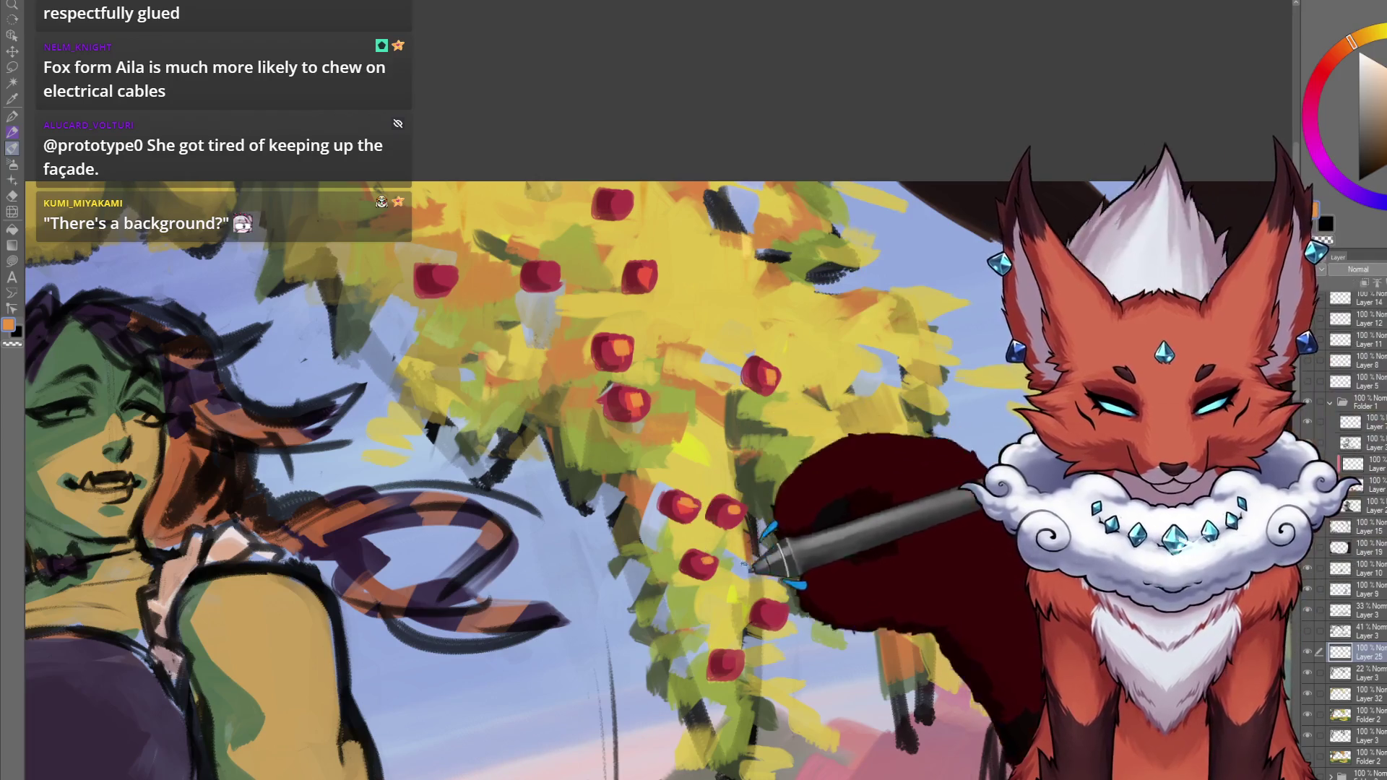
left_click(773, 613)
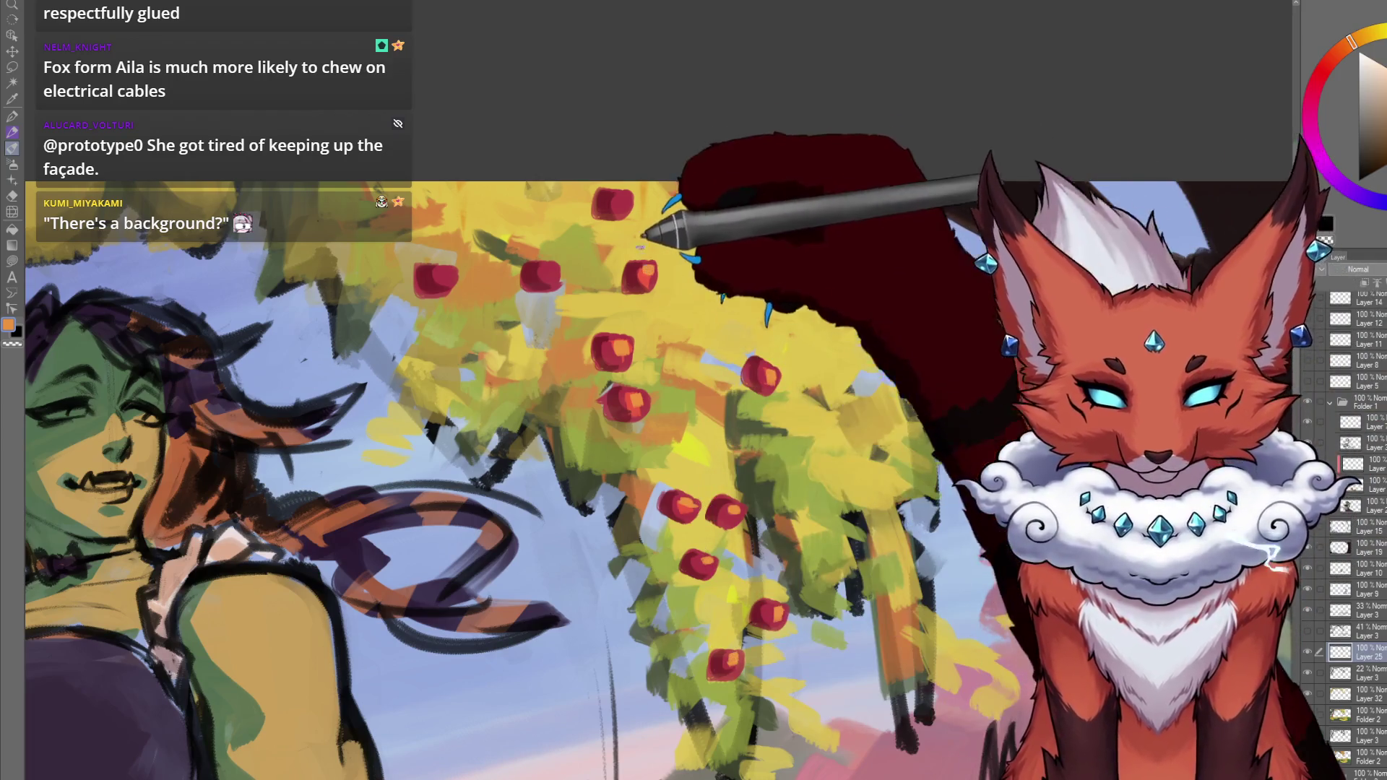
left_click(549, 272)
left_click(444, 277)
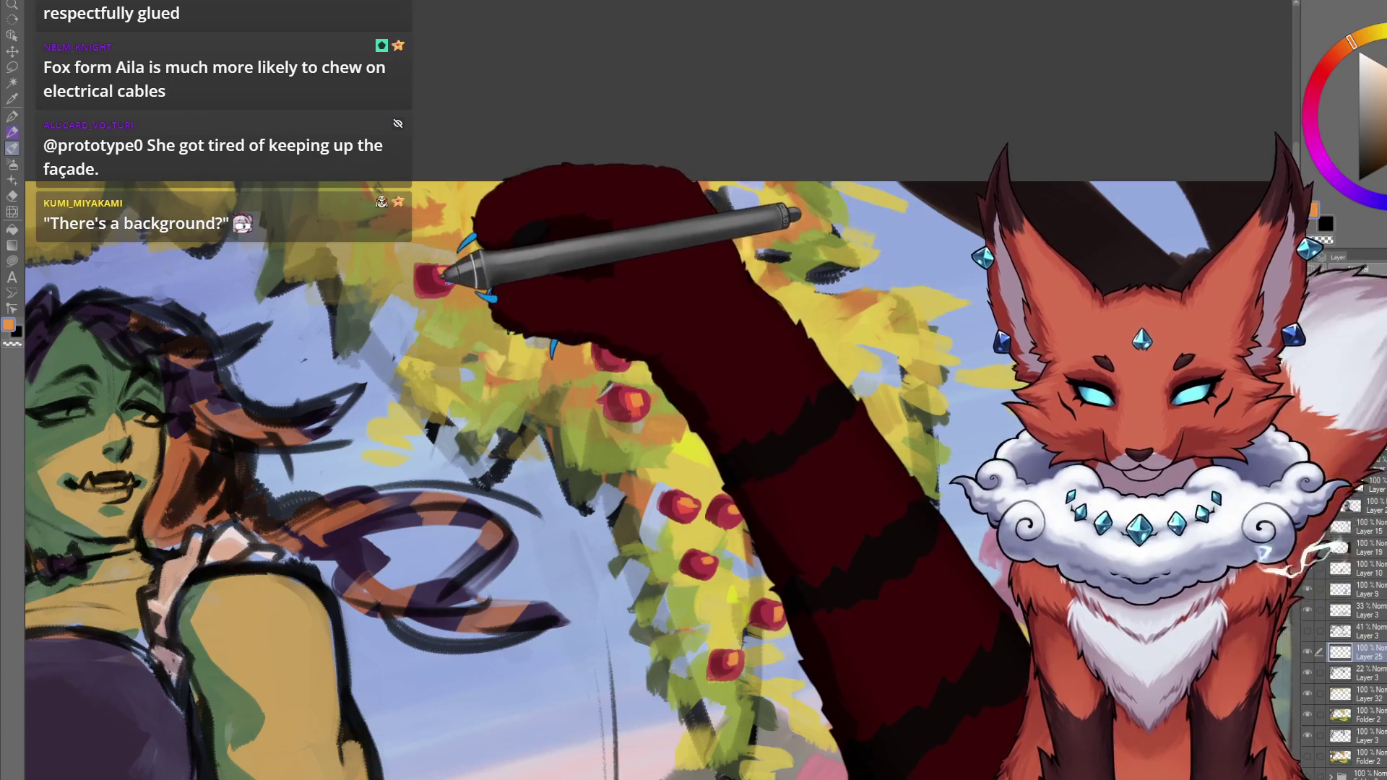
key("ctrl+minus")
key("ctrl+minus")
key("ctrl+minus")
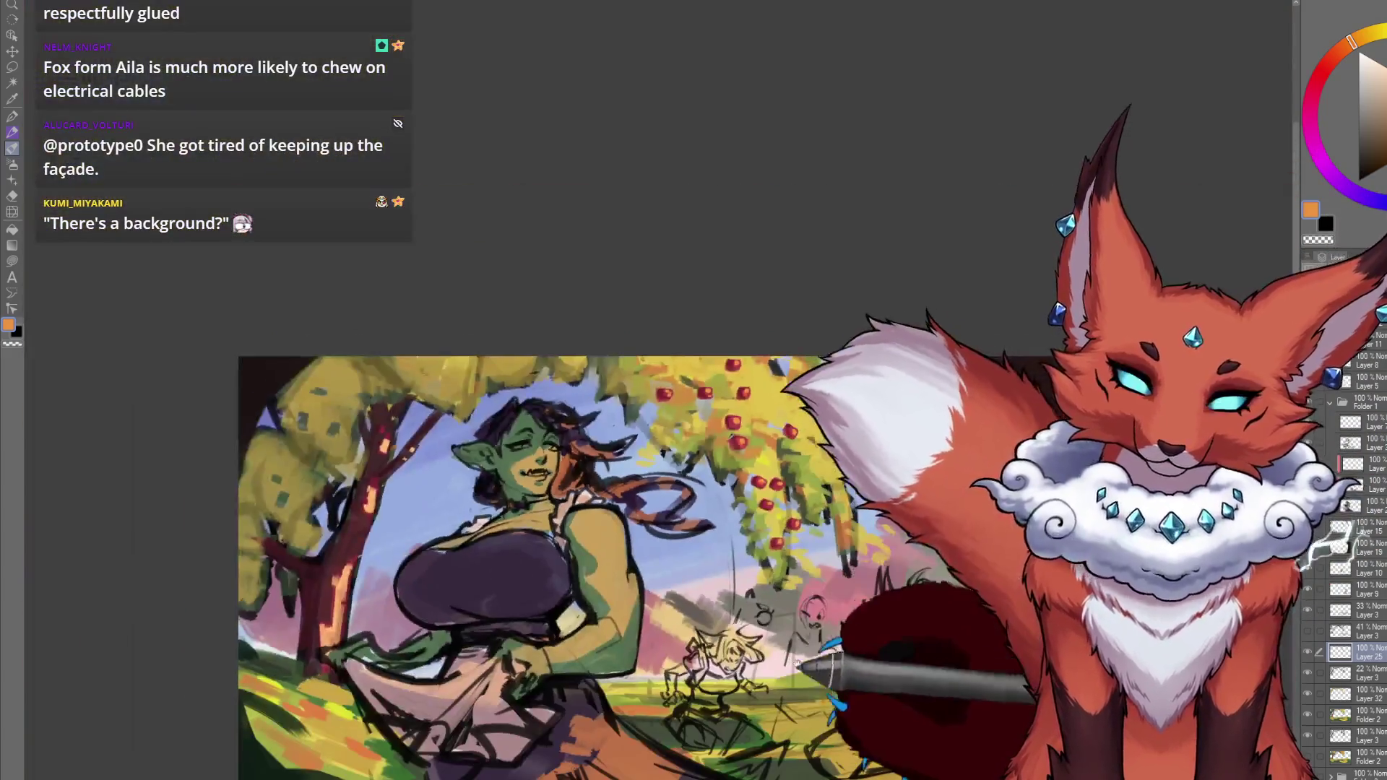
key("ctrl+minus")
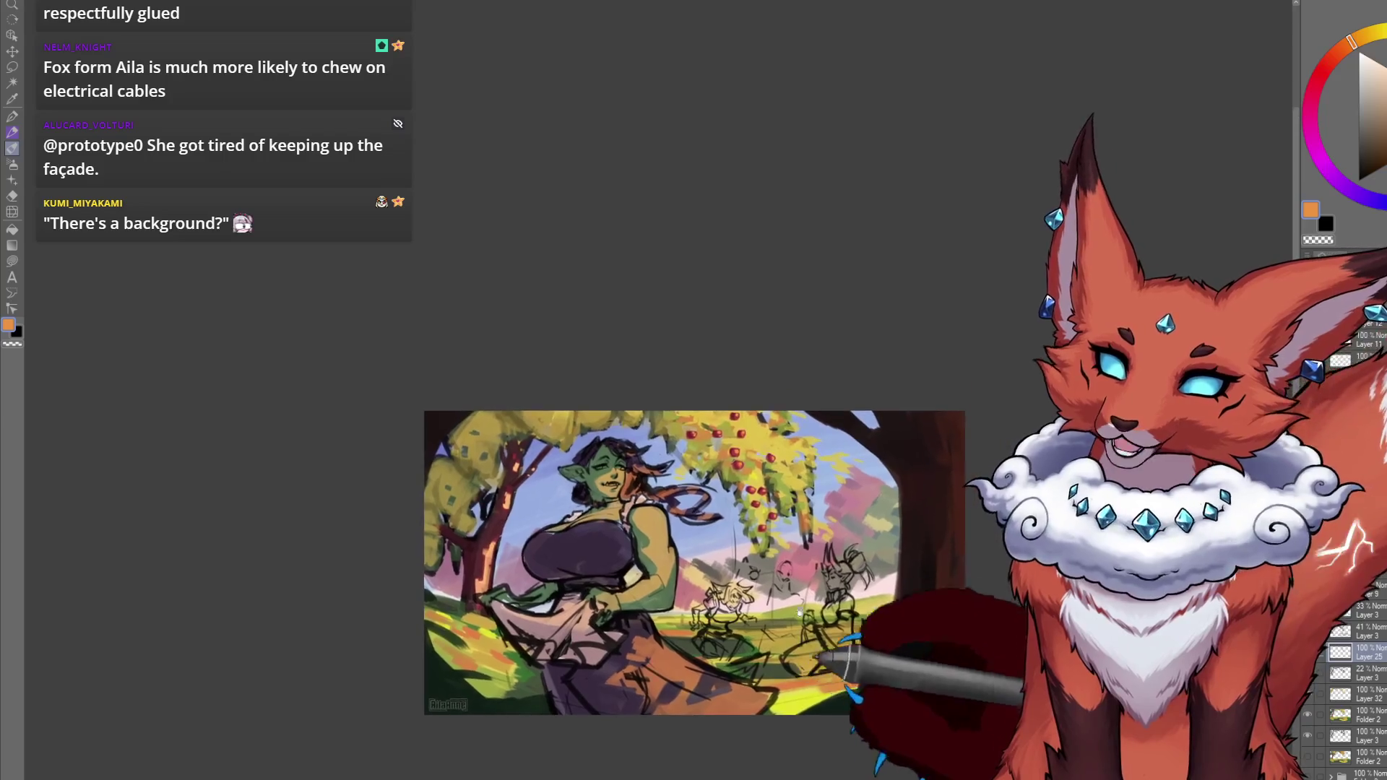
key("ctrl+plus")
key("ctrl+plus")
left_click_drag(829, 573, 871, 573)
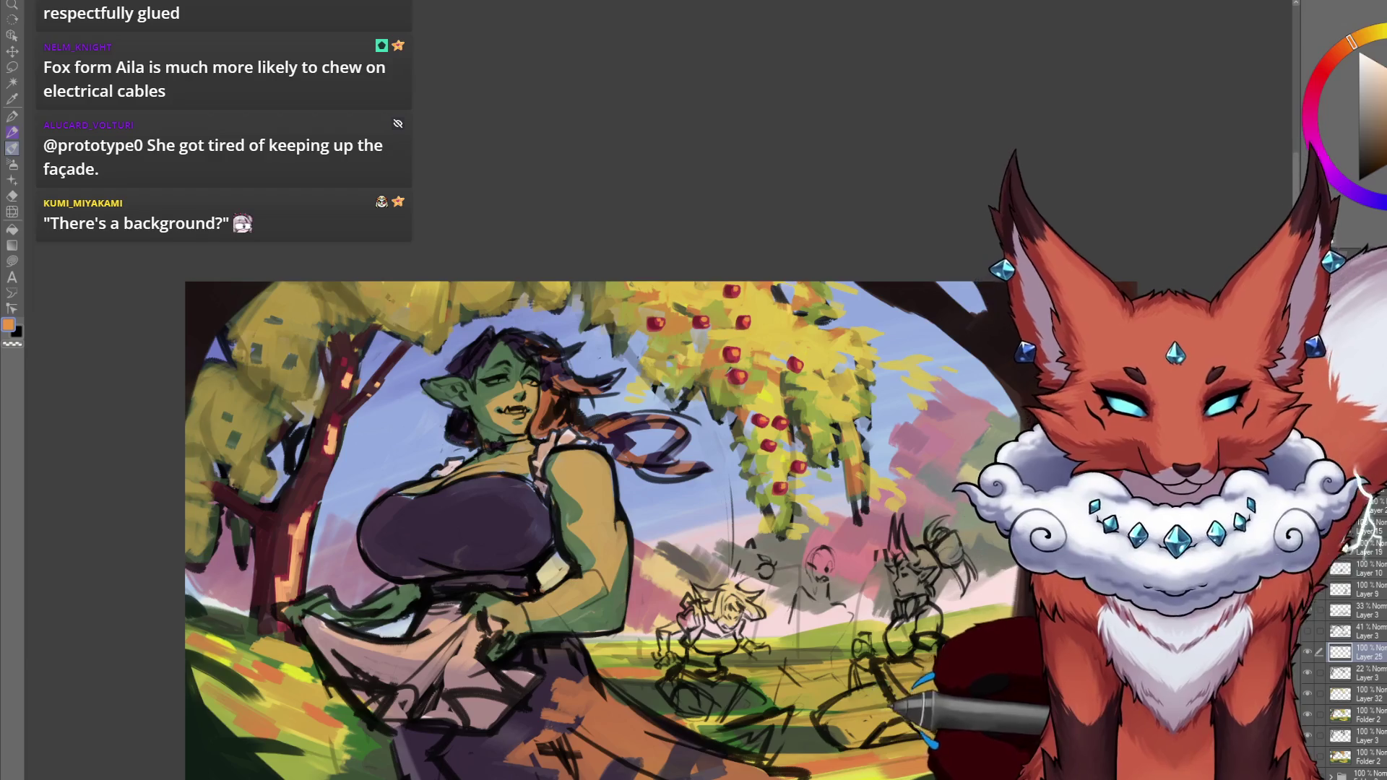
left_click_drag(805, 445, 812, 474)
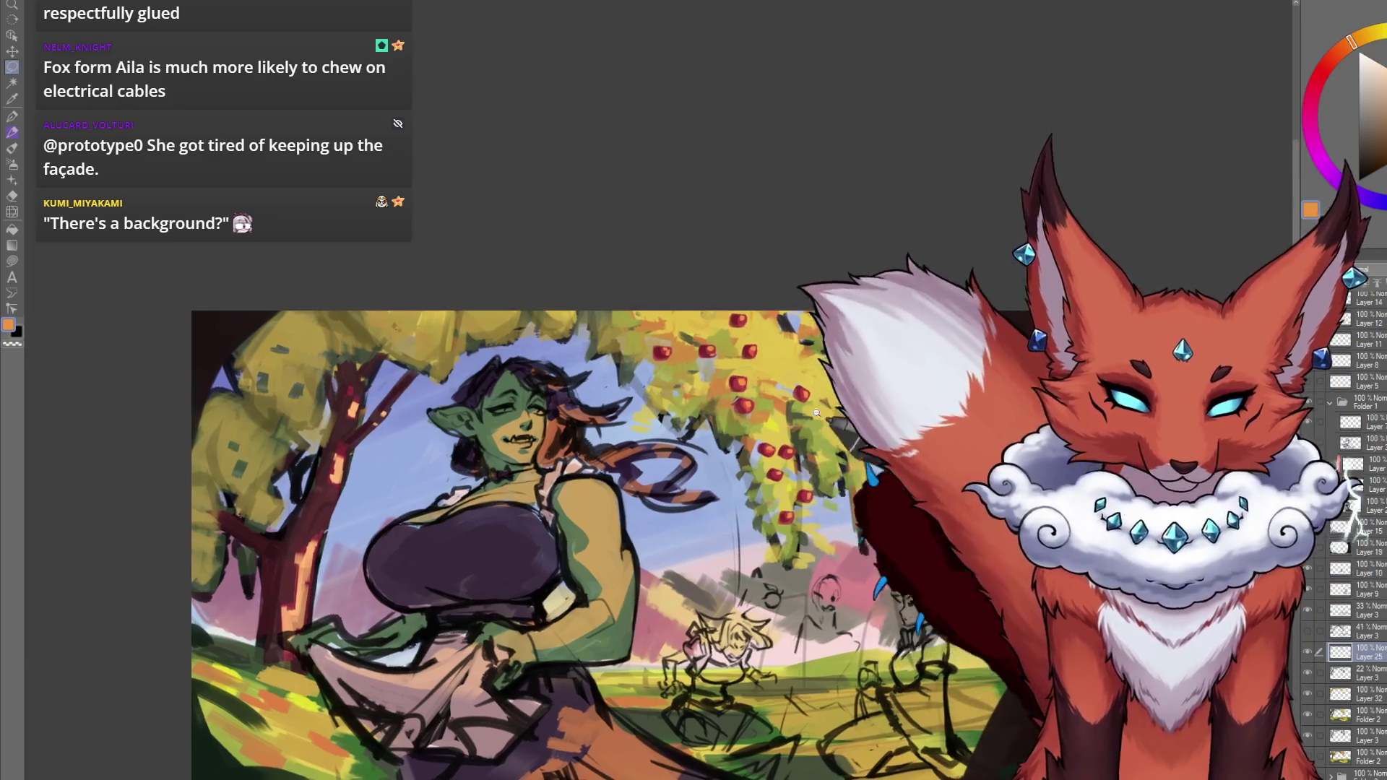
Nudge one apple at the tree's lower edge down and right with Move Layer.
scroll(812, 433, "up", 2)
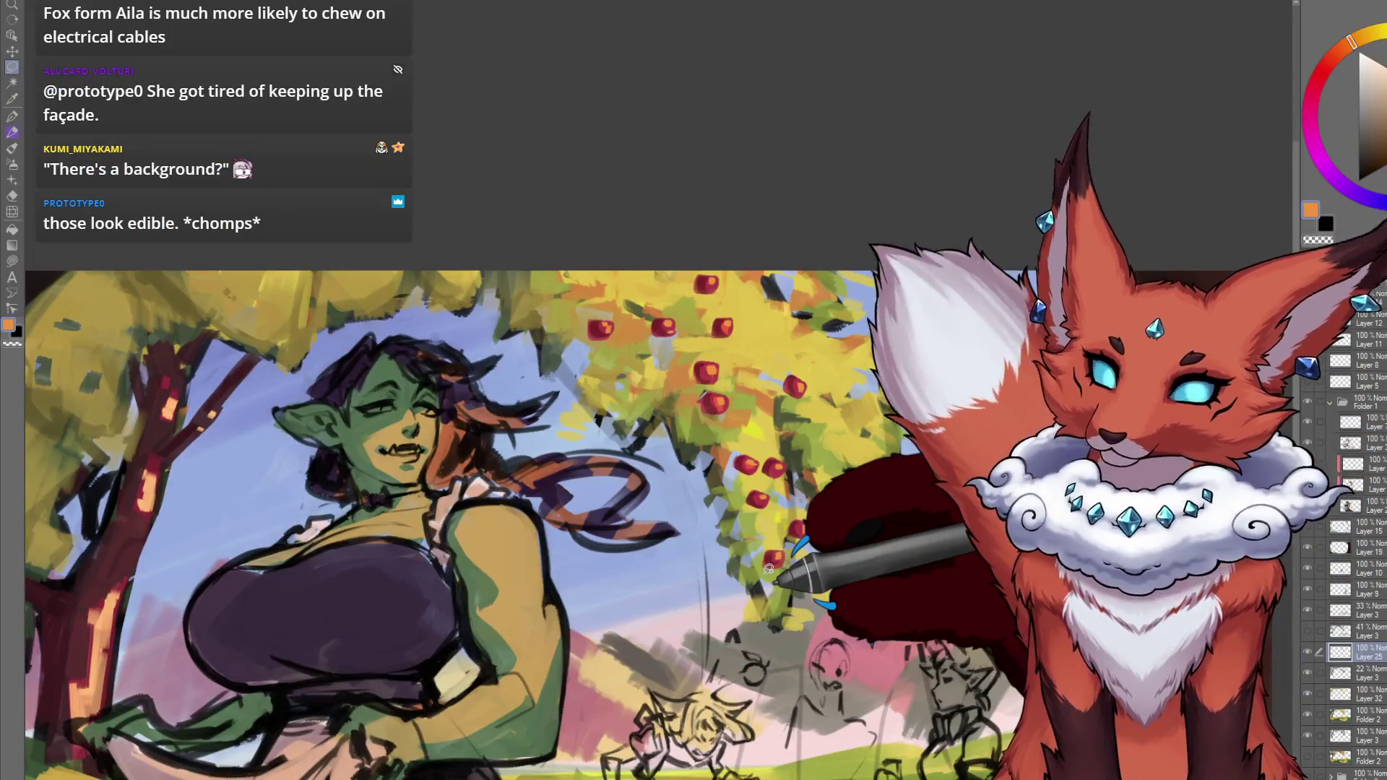
left_click_drag(765, 483, 795, 488)
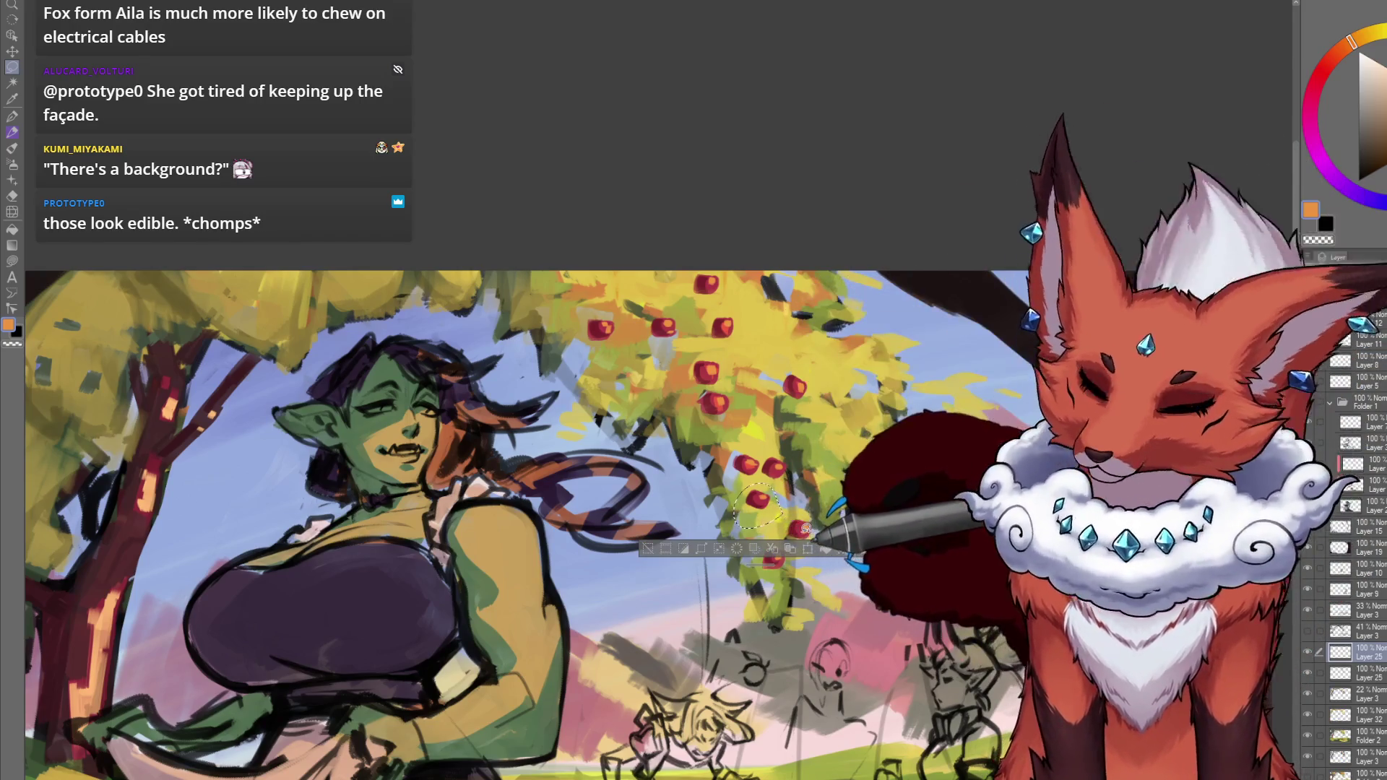
key("ctrl+d")
key("k")
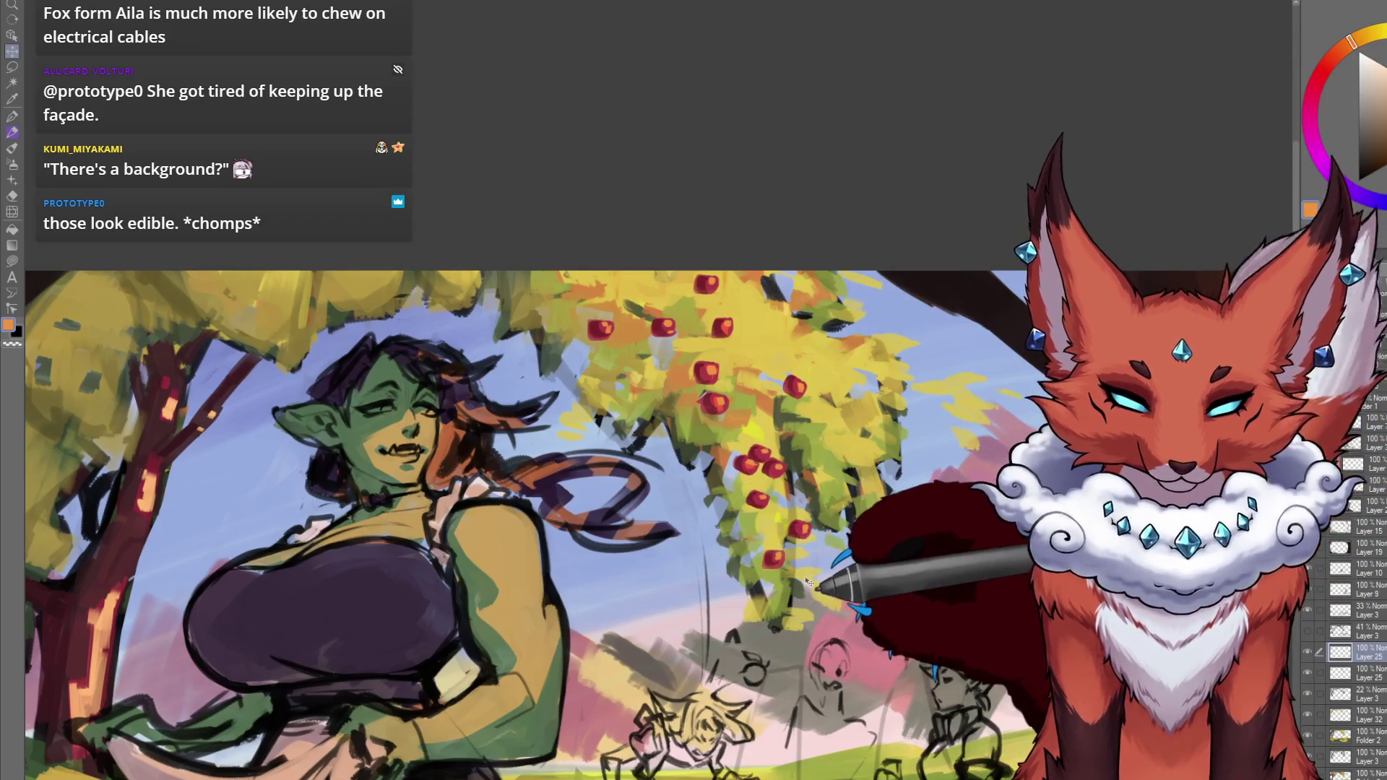
left_click_drag(815, 578, 842, 602)
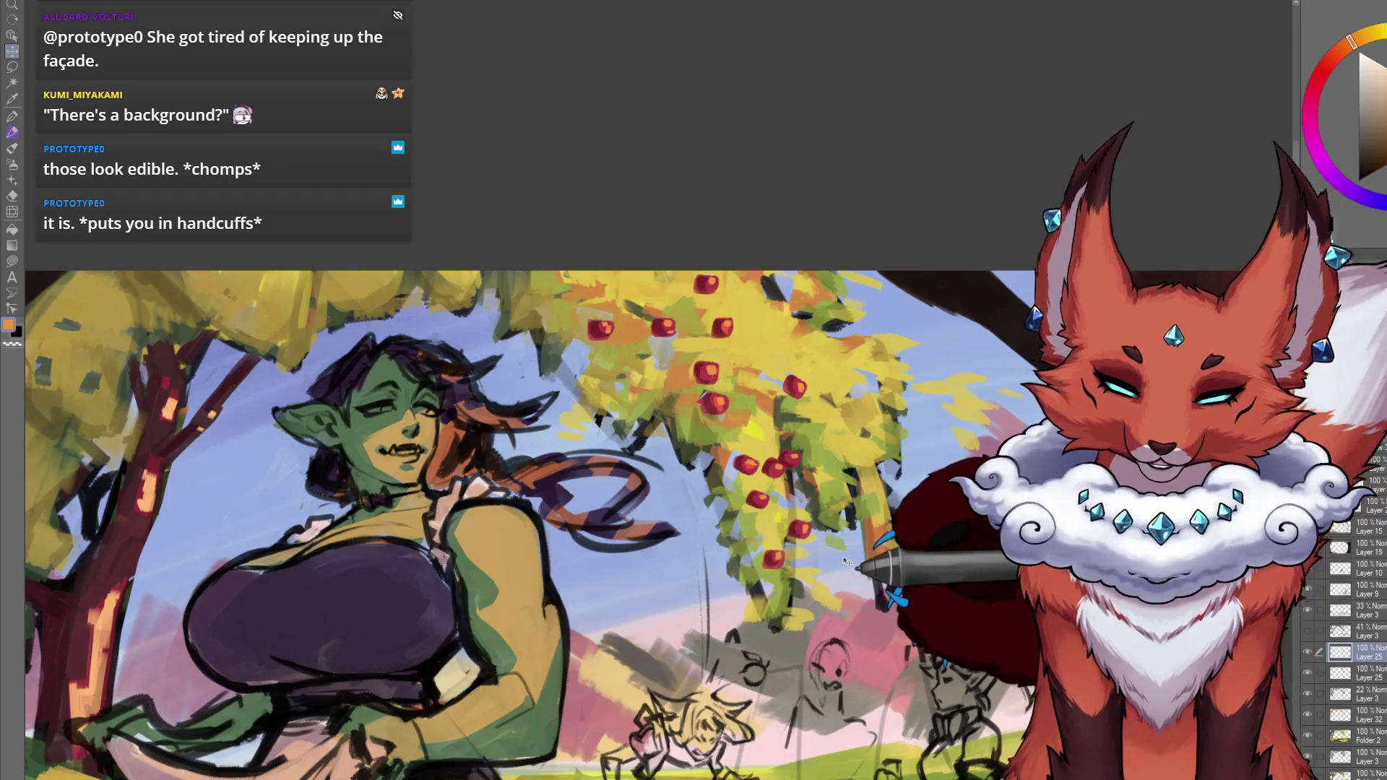
Lasso-select apples in the right-hand tree and switch to the layer below.
key("m")
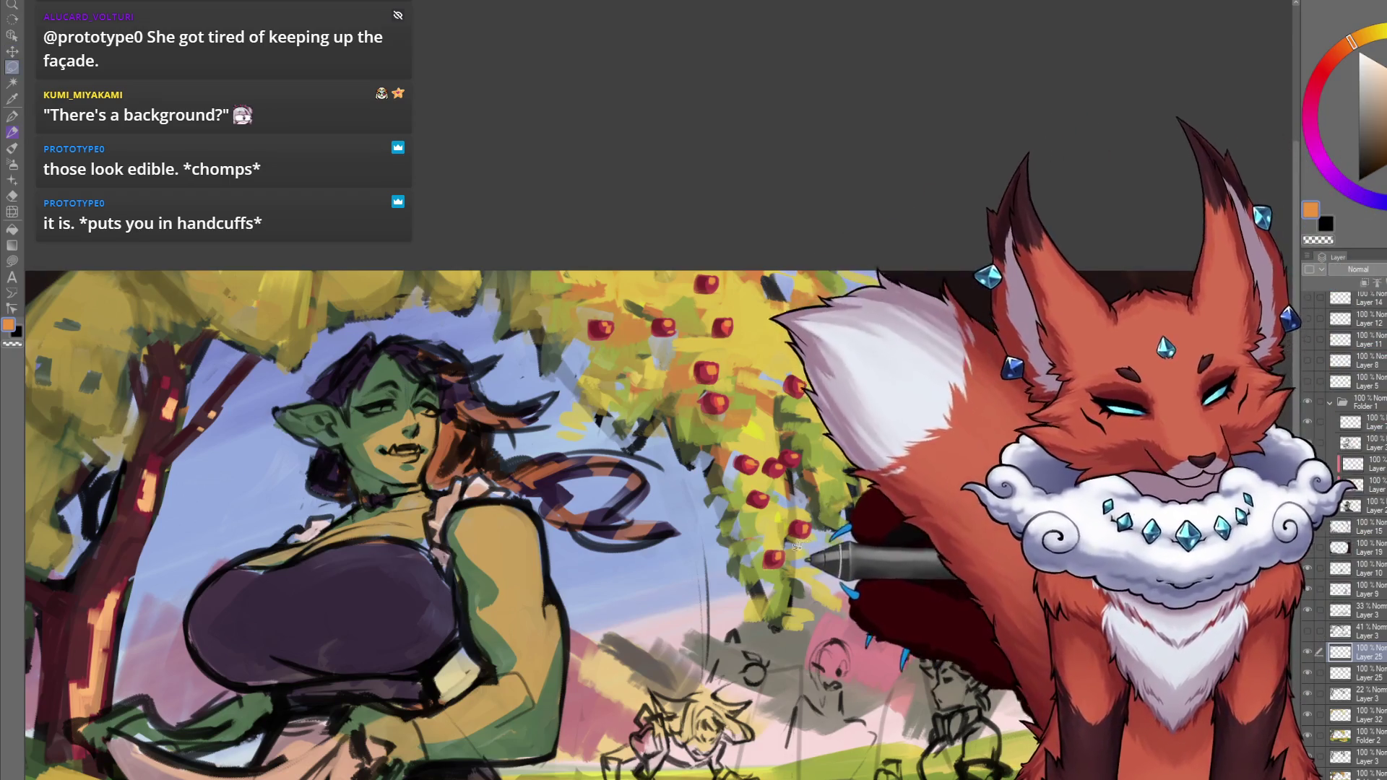
left_click_drag(804, 500, 798, 502)
left_click(1351, 673)
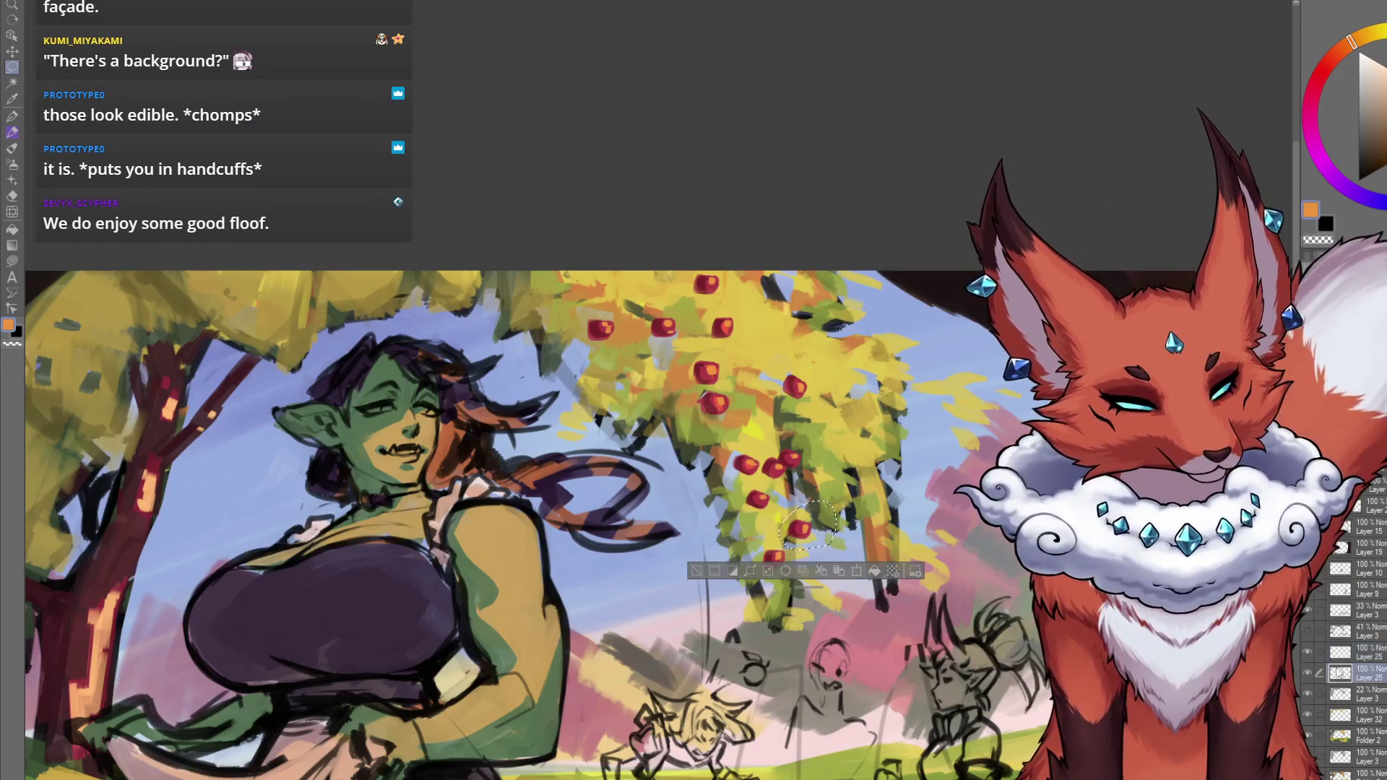
key("k")
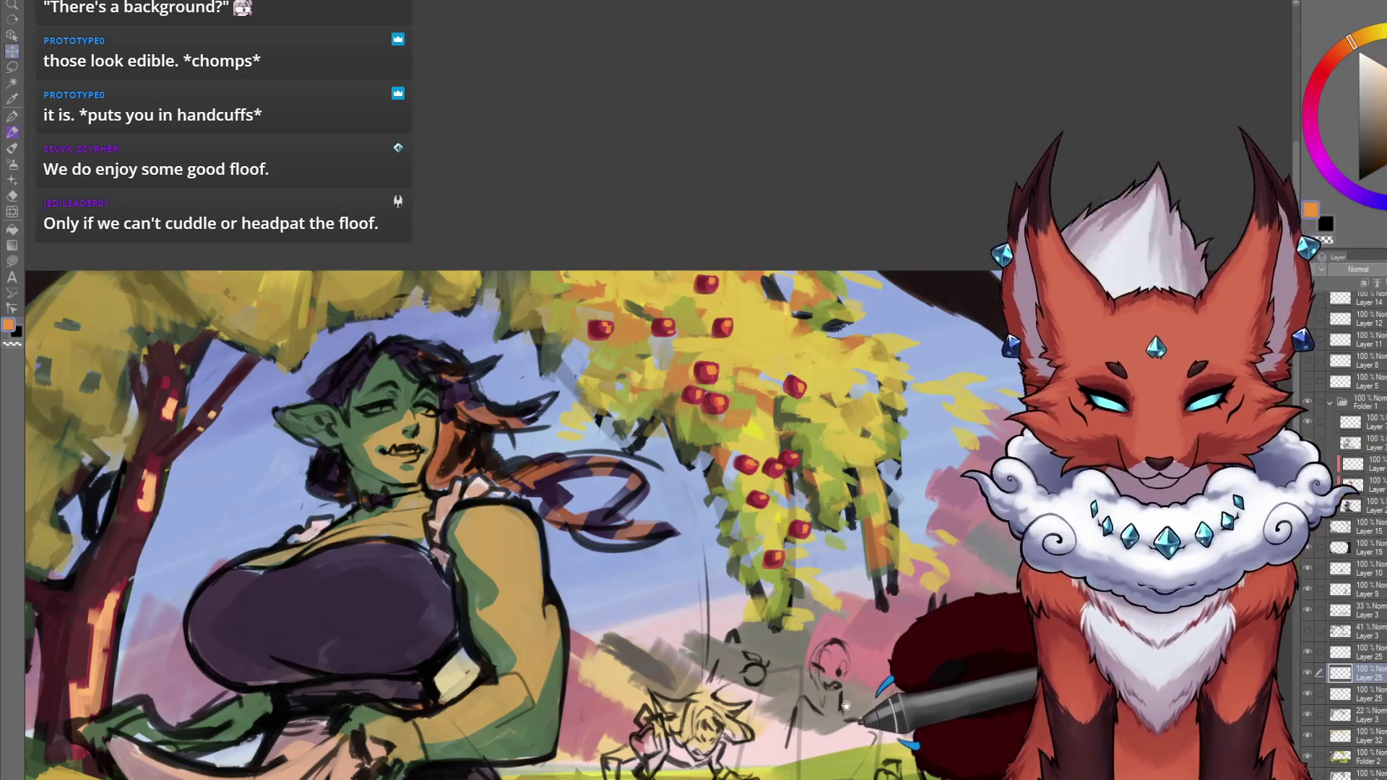
scroll(846, 704, "down", 3)
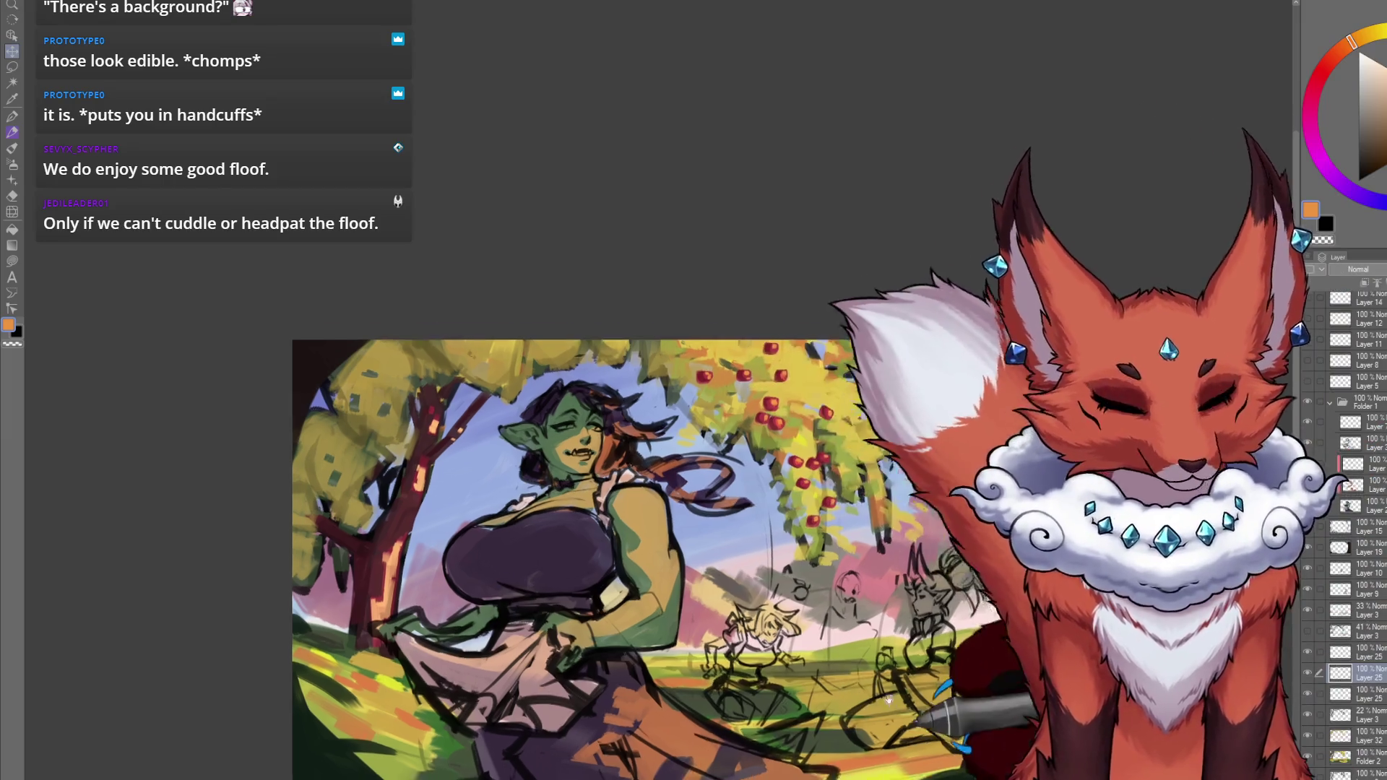
Paste the selected apples and rotate them clockwise to fit the left tree.
scroll(682, 530, "up", 3)
scroll(682, 530, "down", 4)
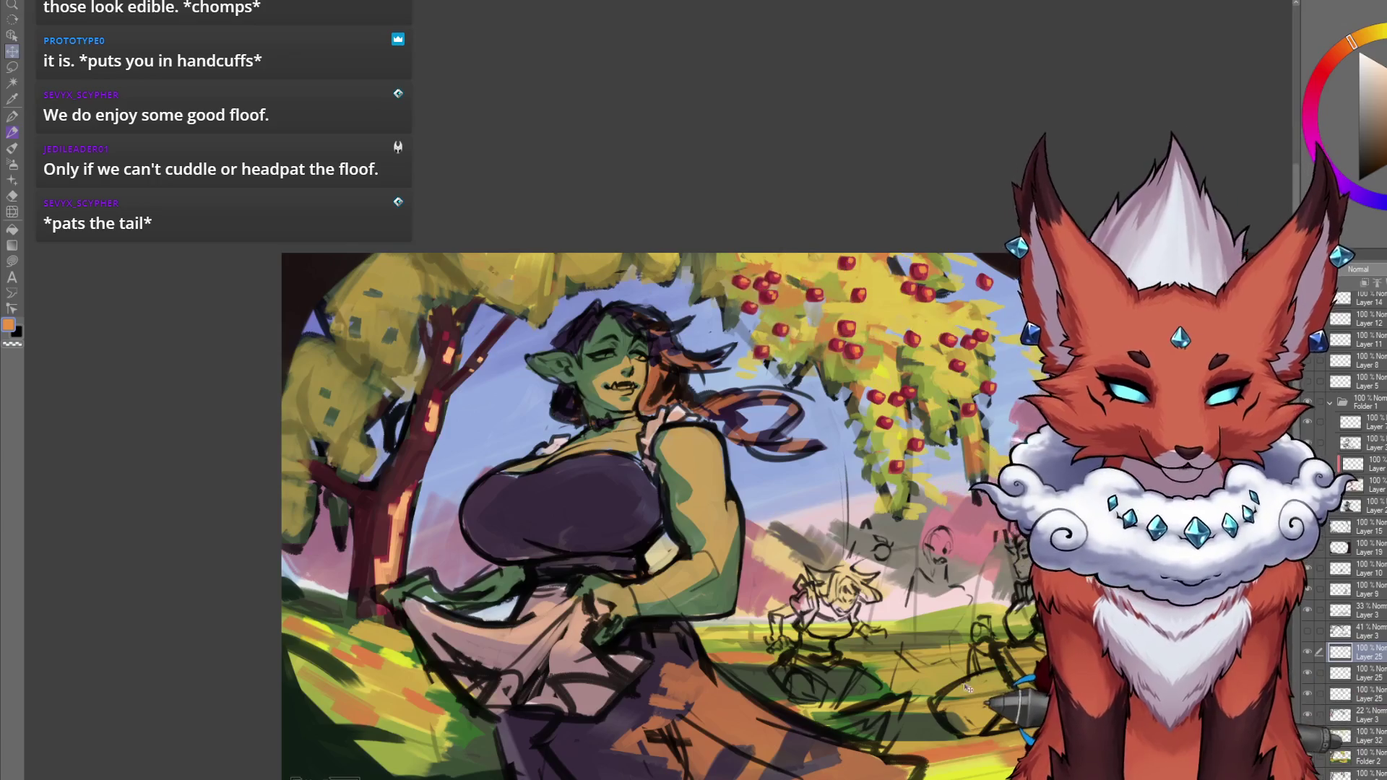
left_click_drag(966, 694, 908, 701)
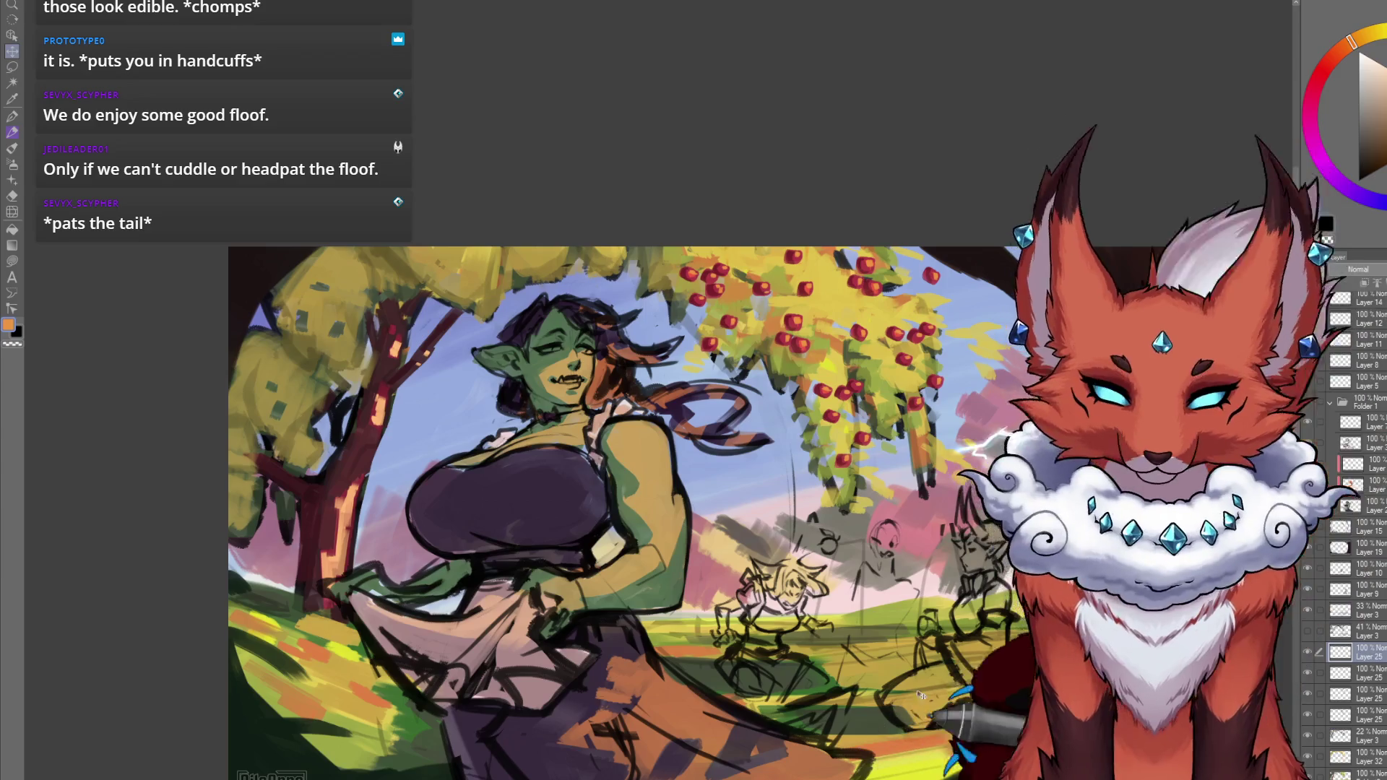
key("ctrl+v")
key("ctrl+t")
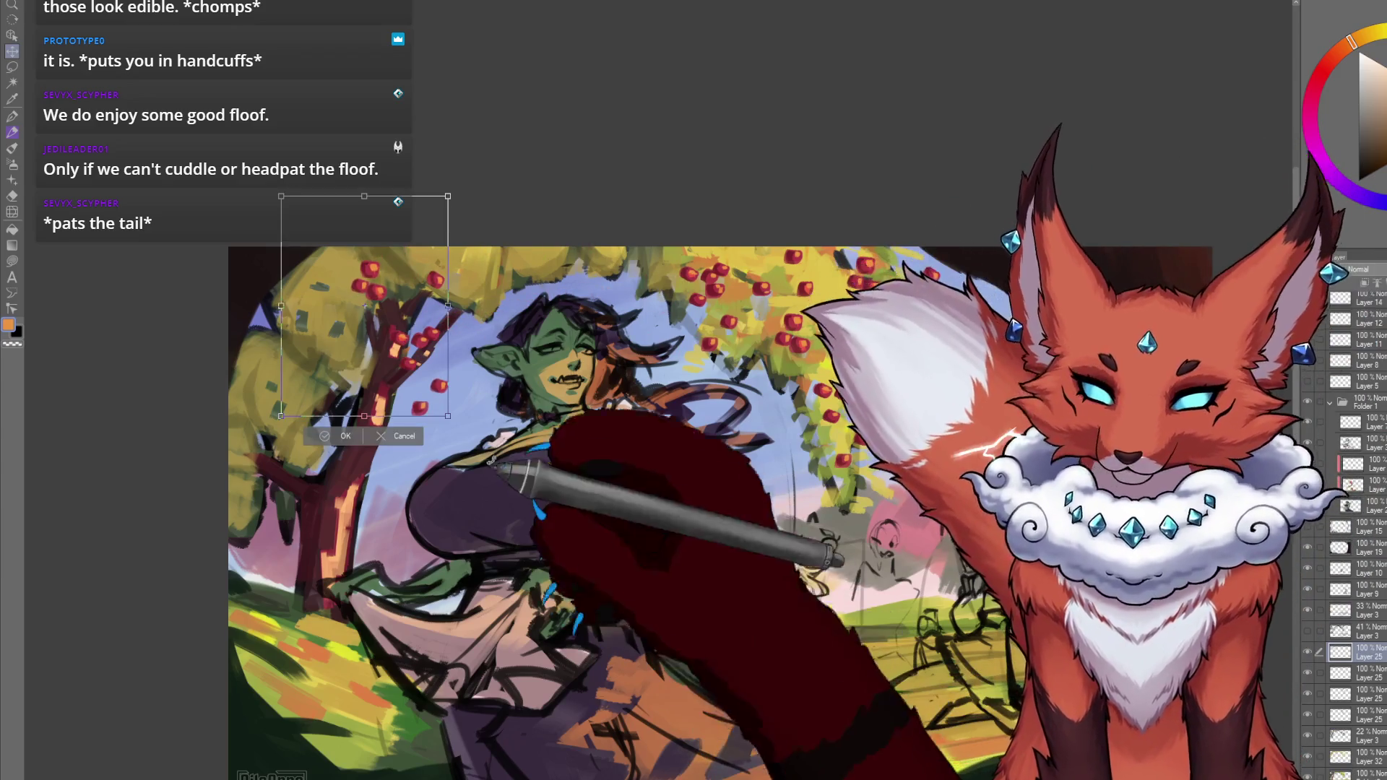
left_click_drag(491, 461, 571, 519)
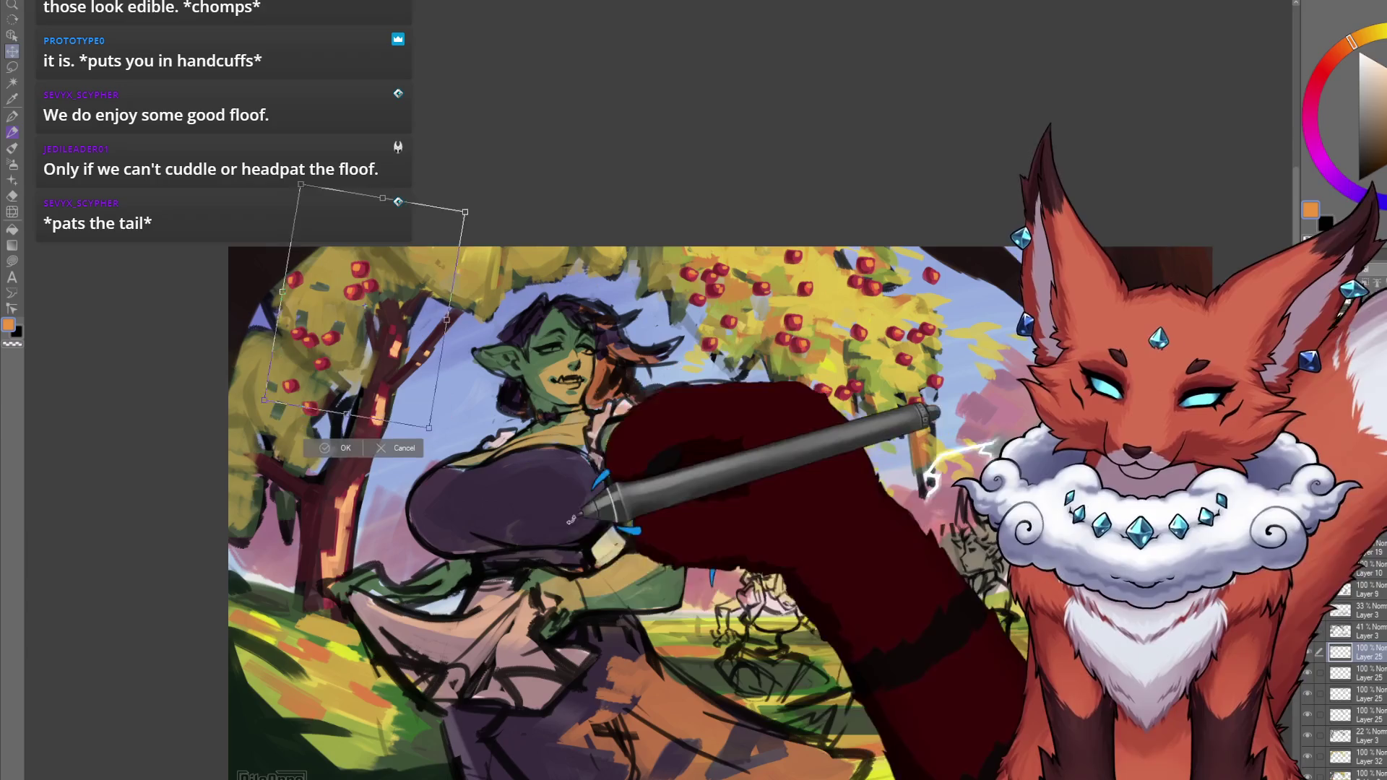
left_click(341, 448)
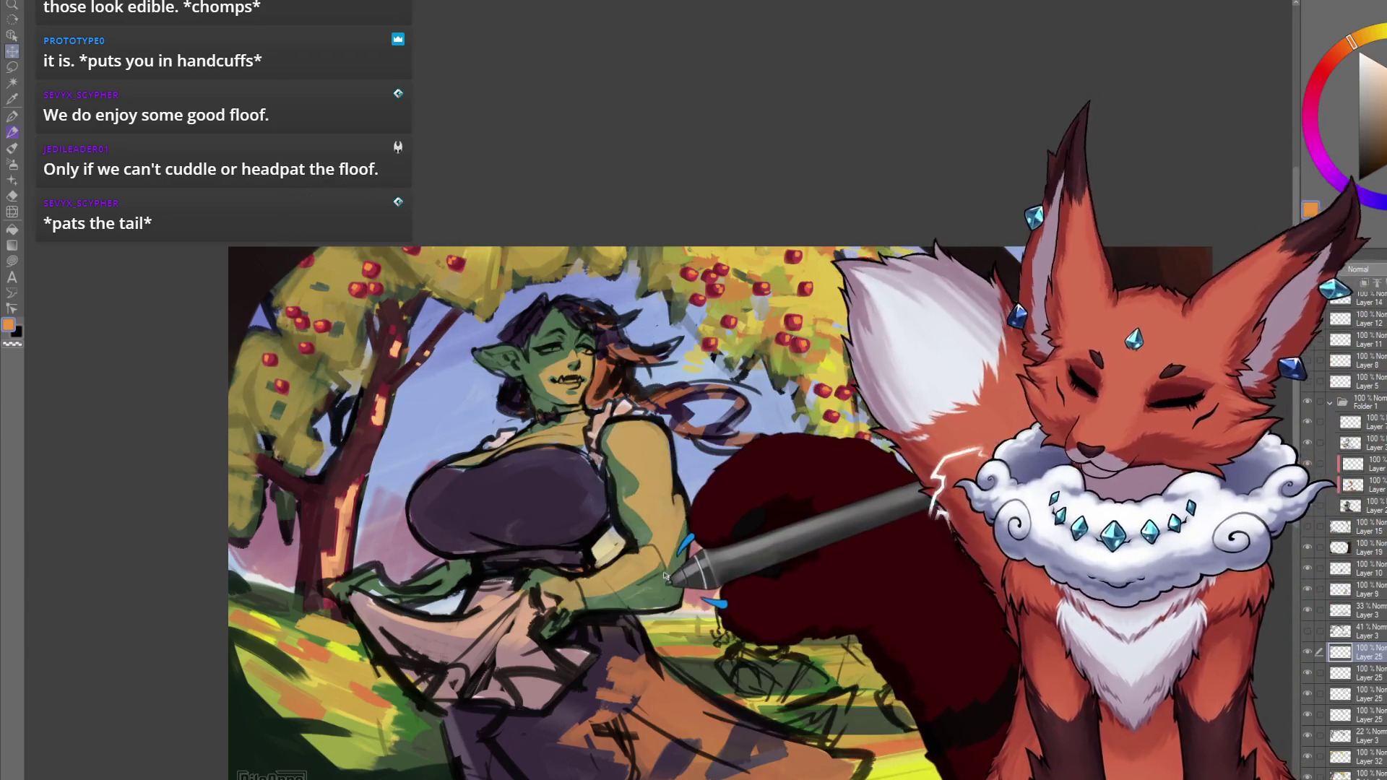
Paste another apple copy and drag it lower into the left tree.
key("ctrl+v")
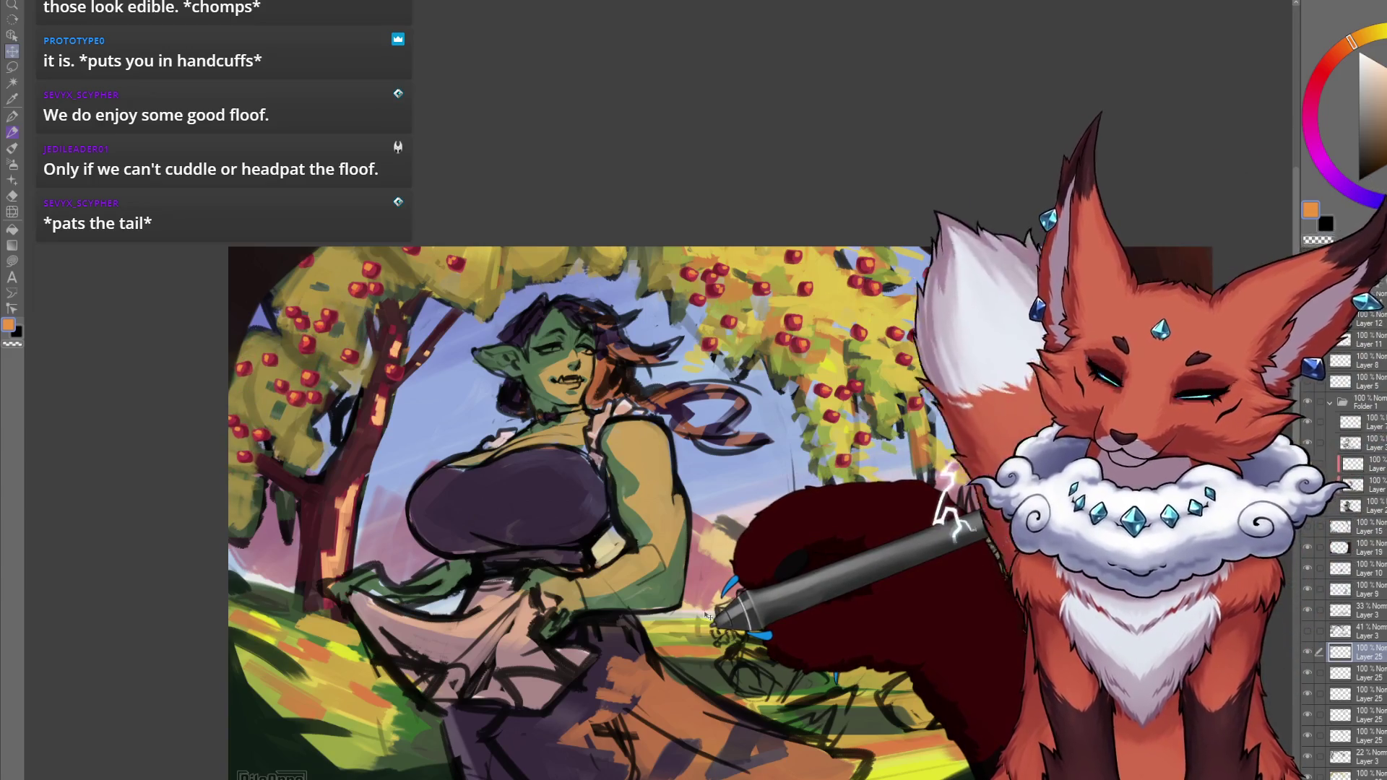
left_click_drag(708, 613, 683, 605)
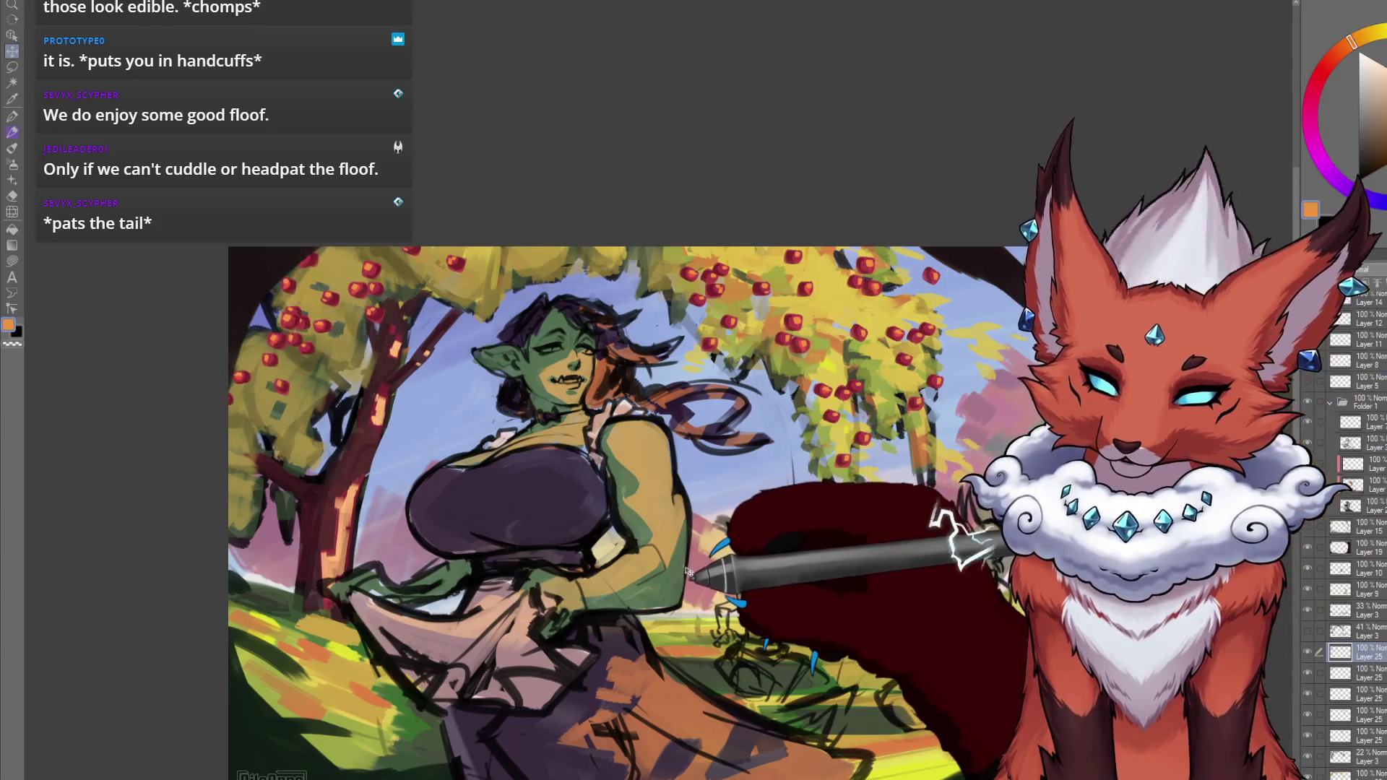
left_click_drag(710, 508, 713, 619)
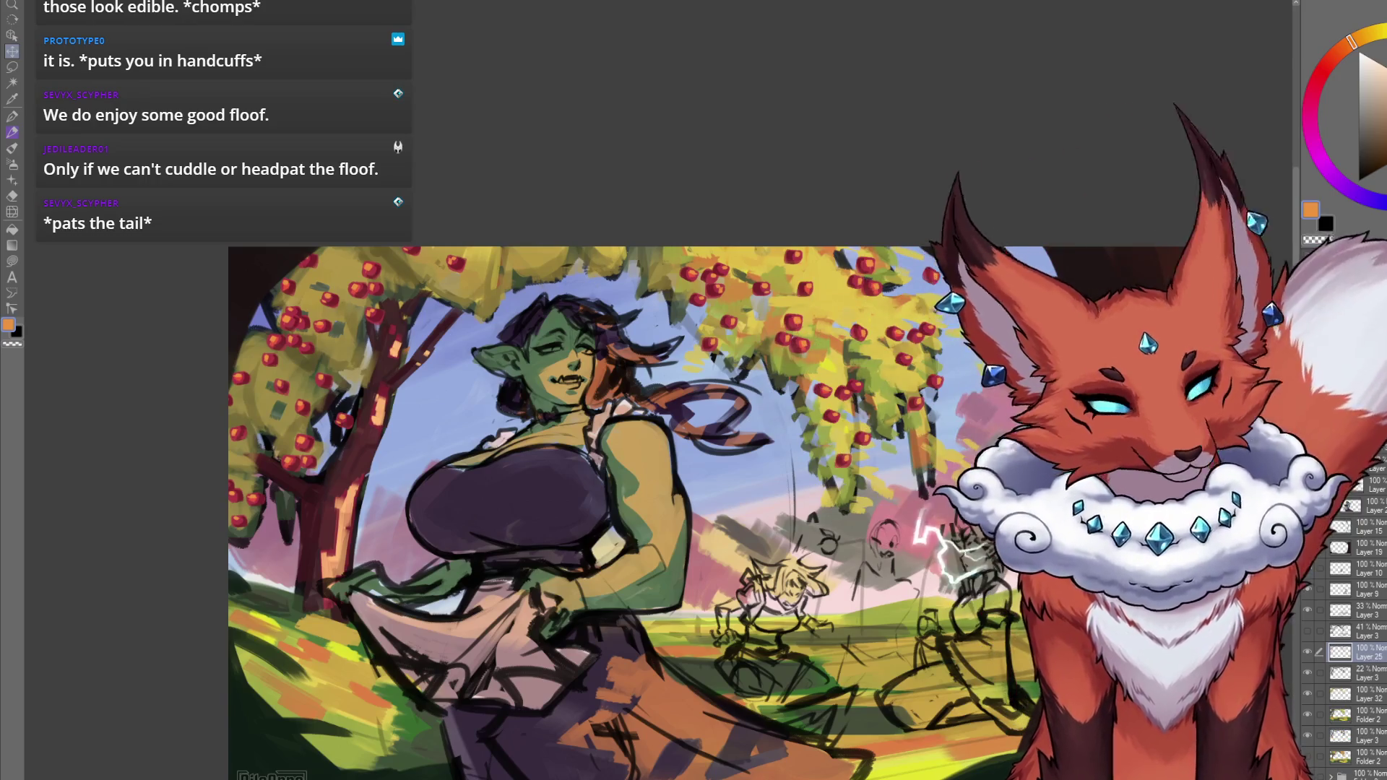
Switch to the brush and pick a dark red paint colour.
scroll(571, 361, "up", 3)
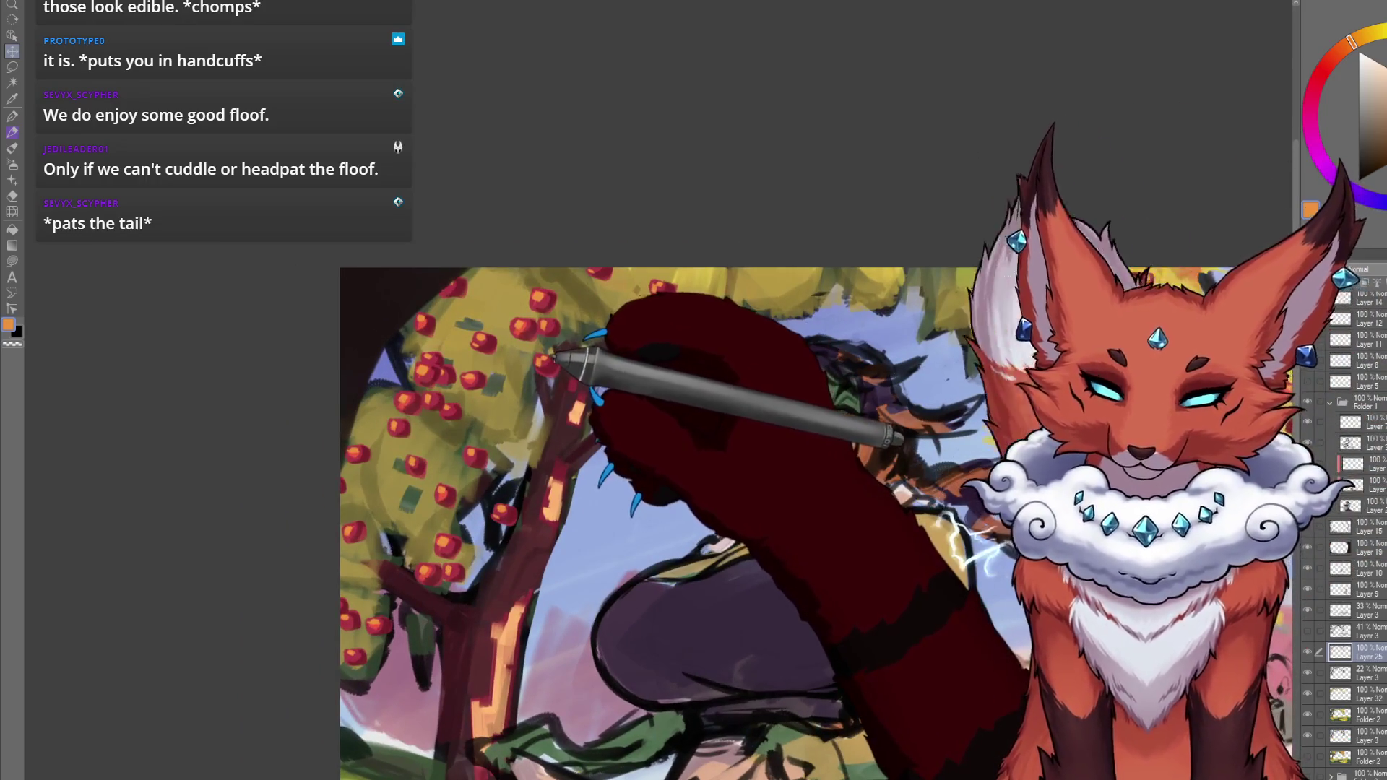
key("b")
left_click(553, 361, "alt")
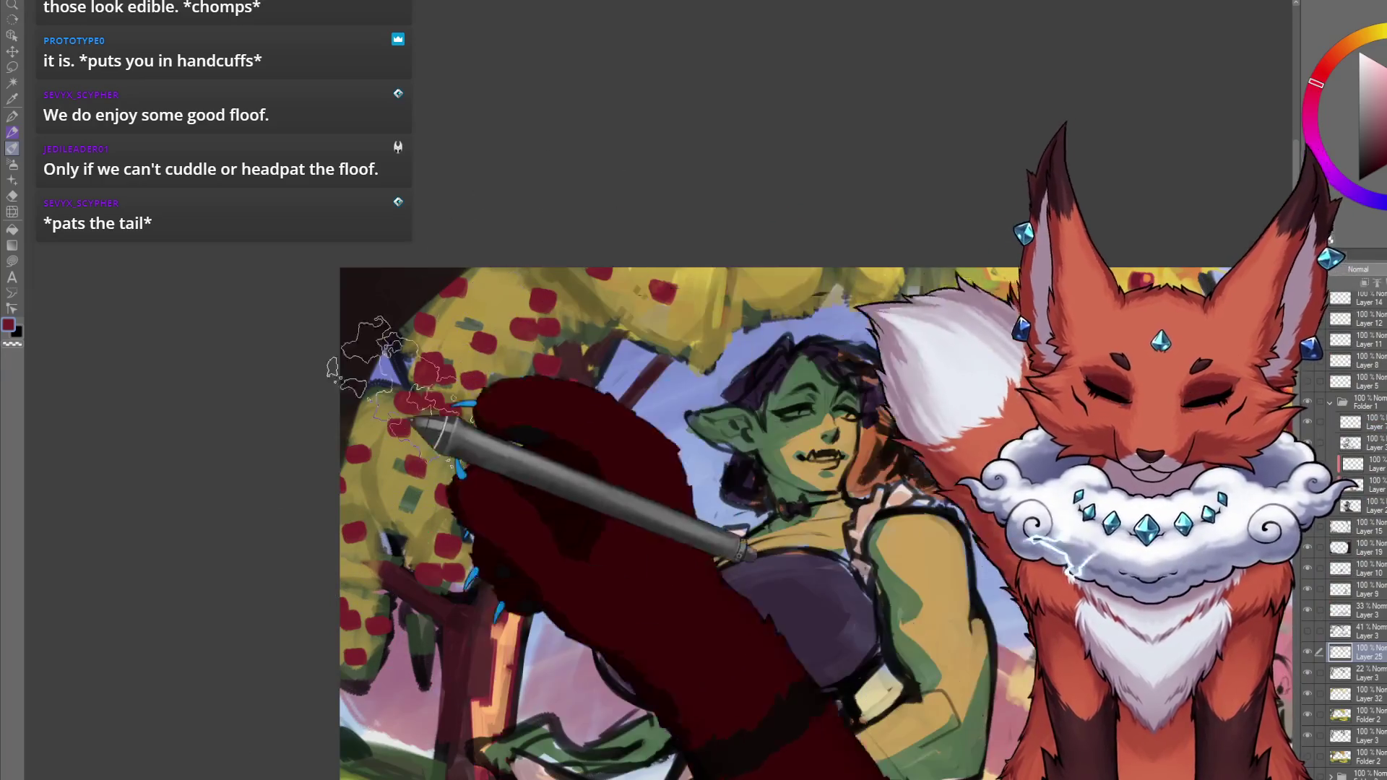
mouse_move(354, 365)
left_mouse_down()
mouse_move(900, 574)
mouse_move(635, 419)
left_mouse_up()
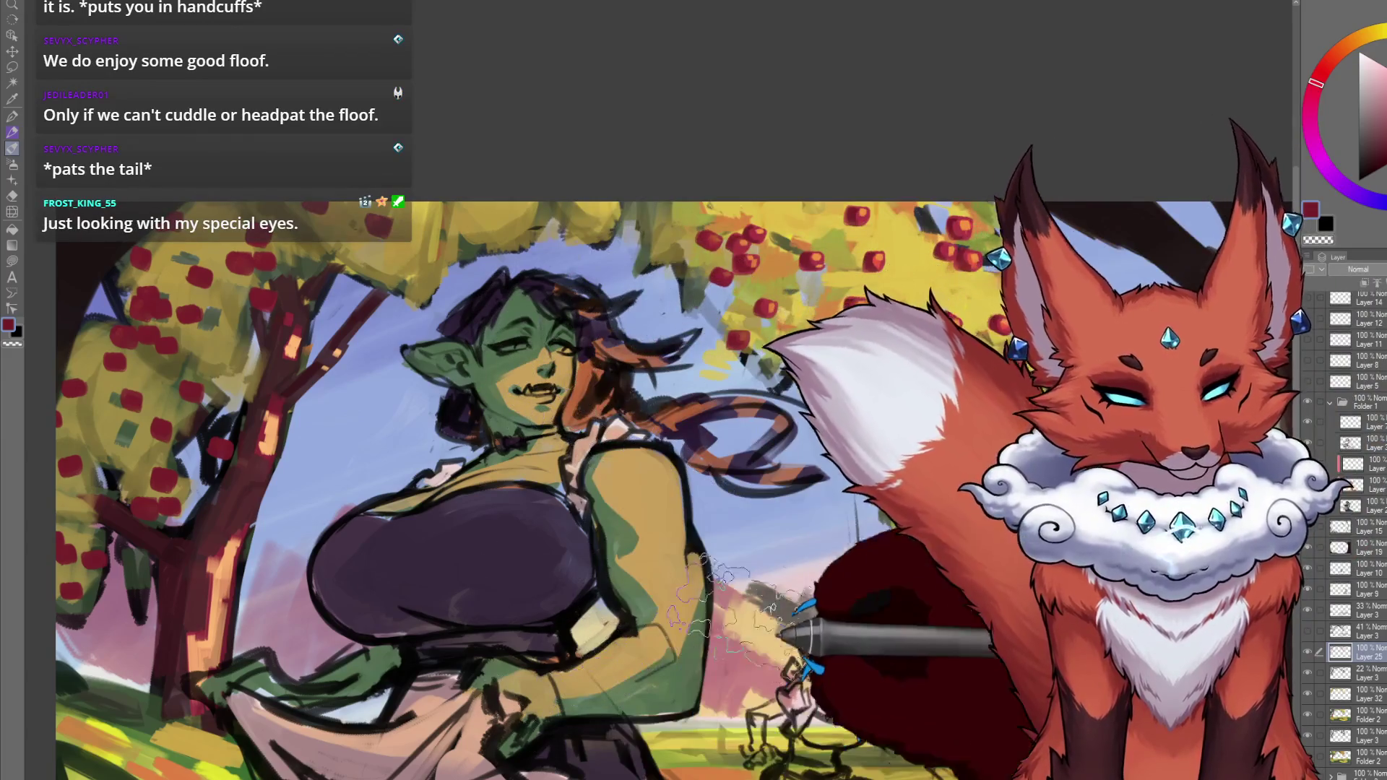
scroll(886, 682, "down", 5)
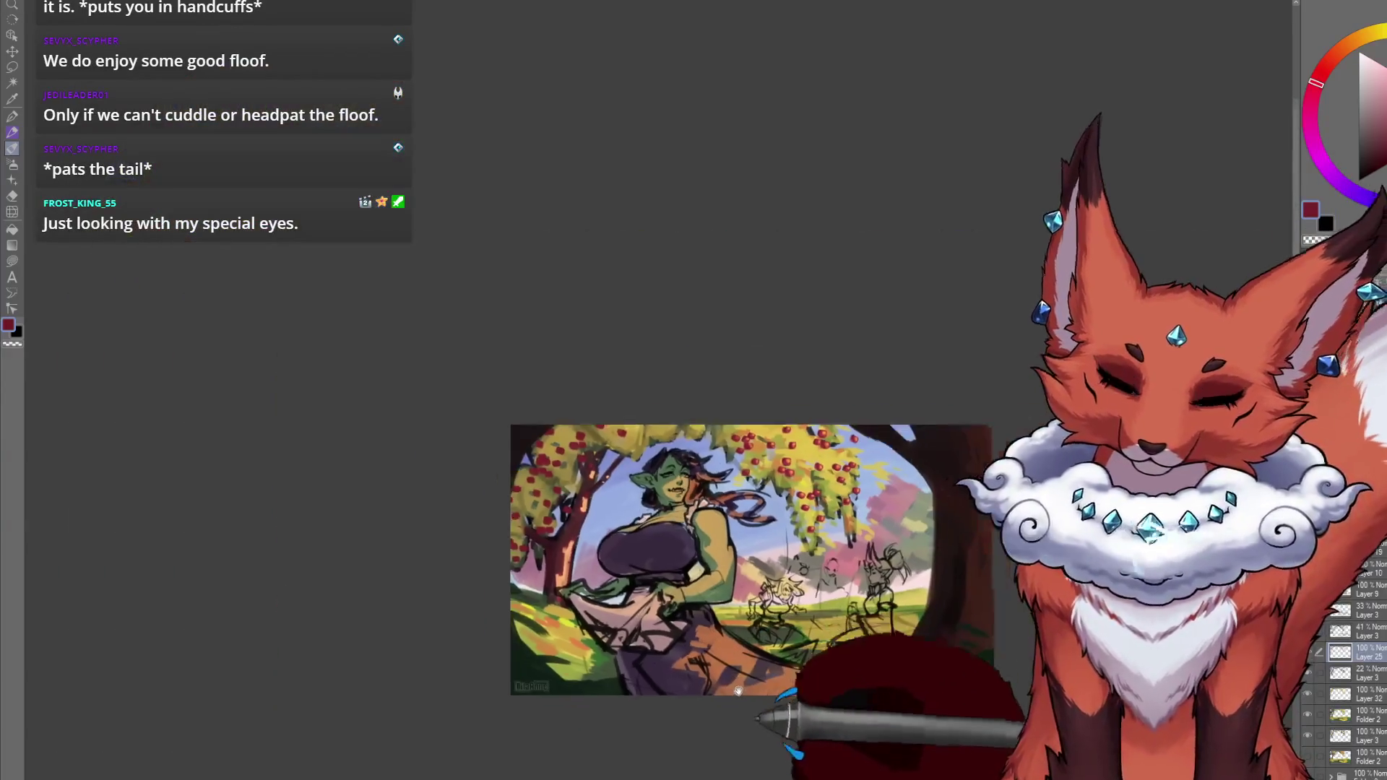
scroll(758, 589, "up", 3)
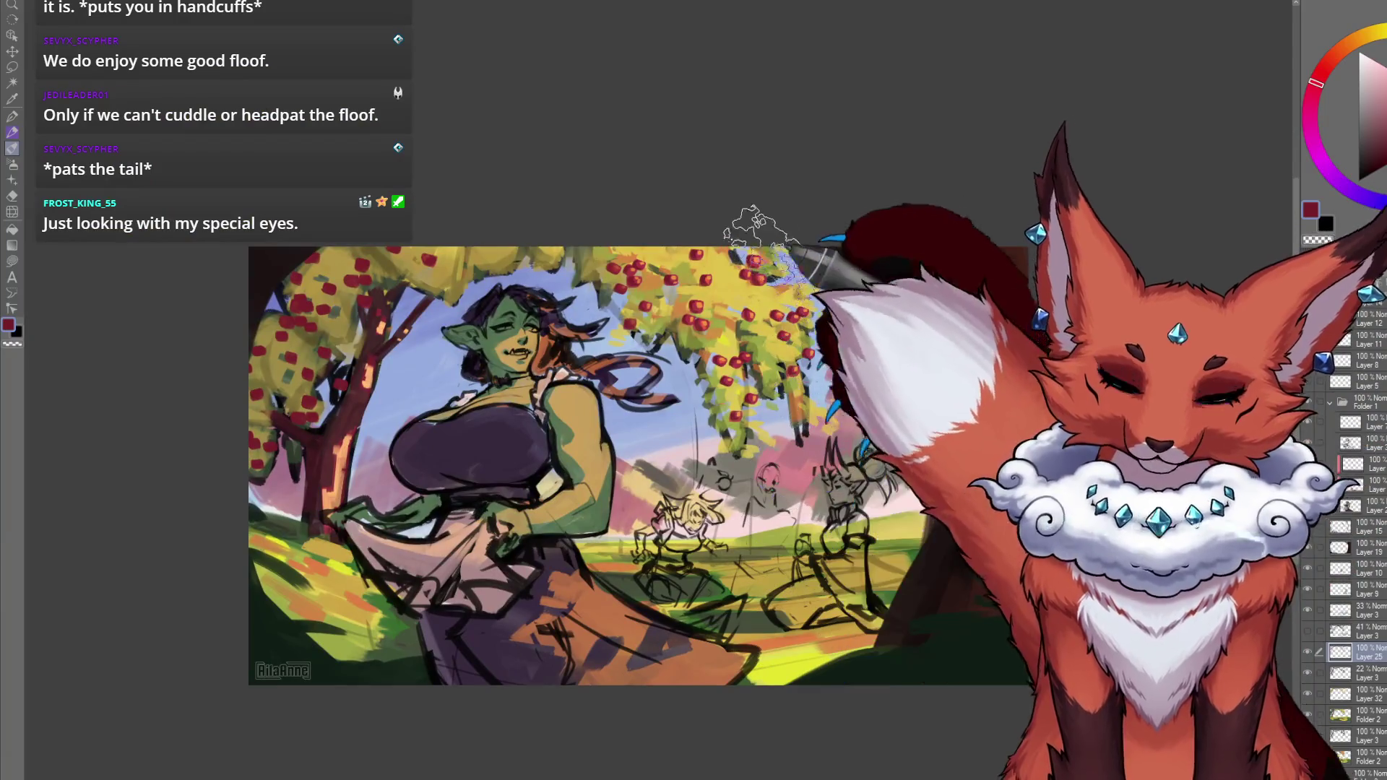
scroll(773, 292, "up", 1)
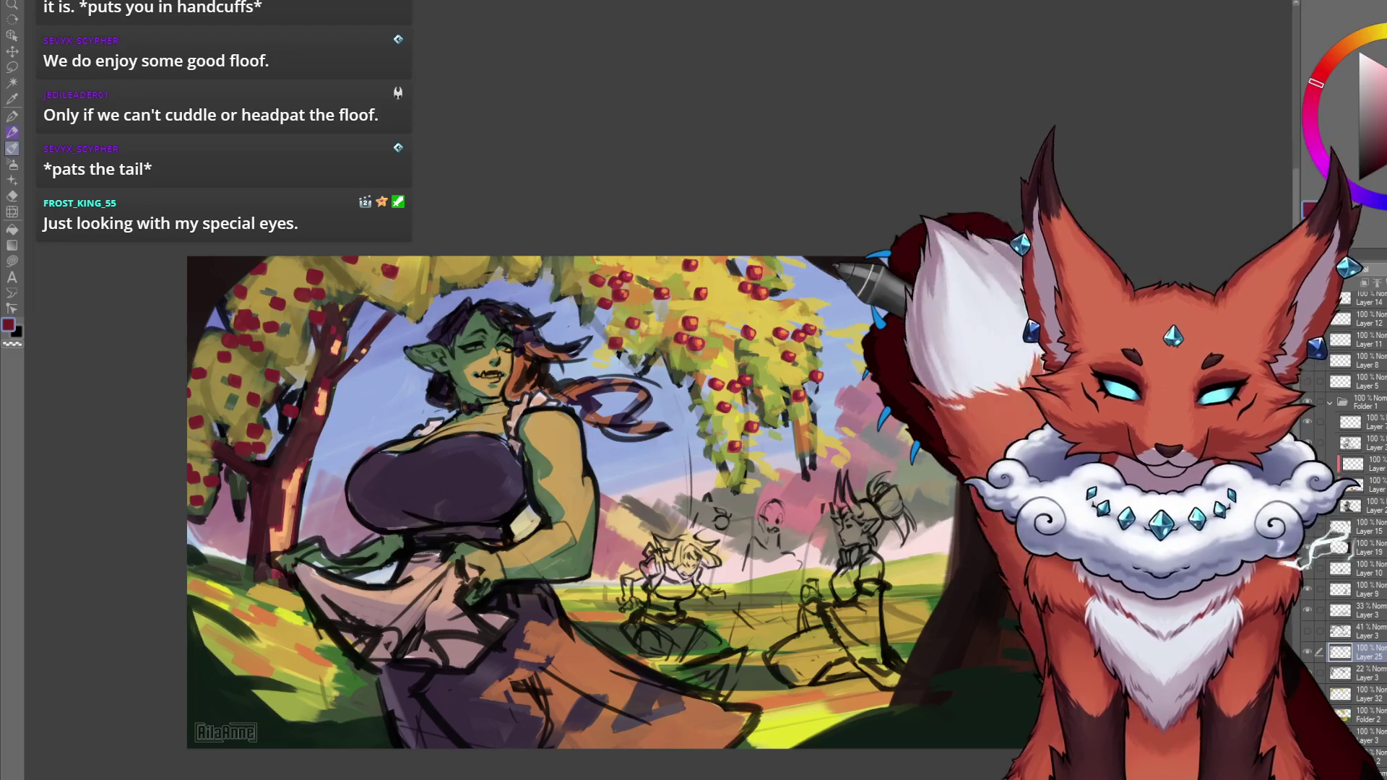
scroll(896, 521, "down", 1)
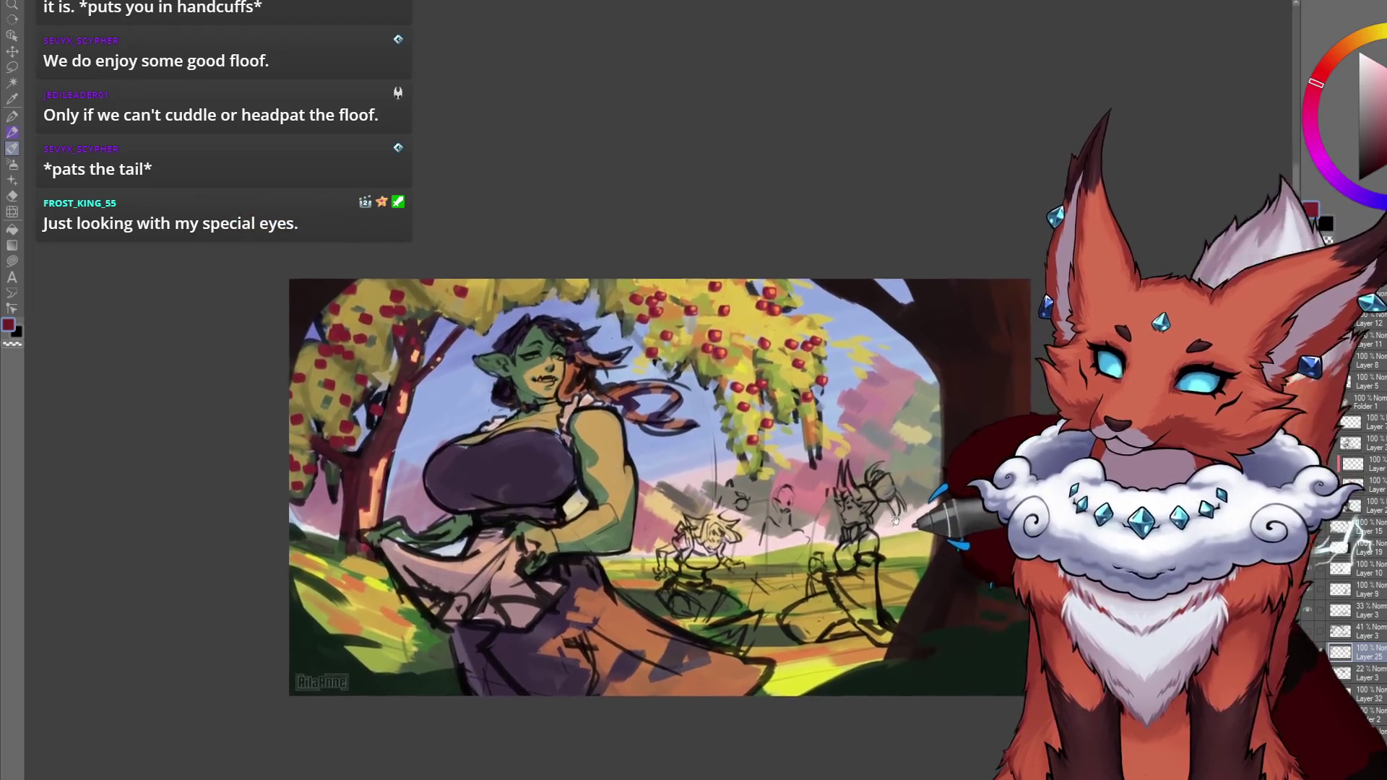
Switch to the transparent colour to erase stray strokes near the skirt.
left_click_drag(896, 520, 904, 537)
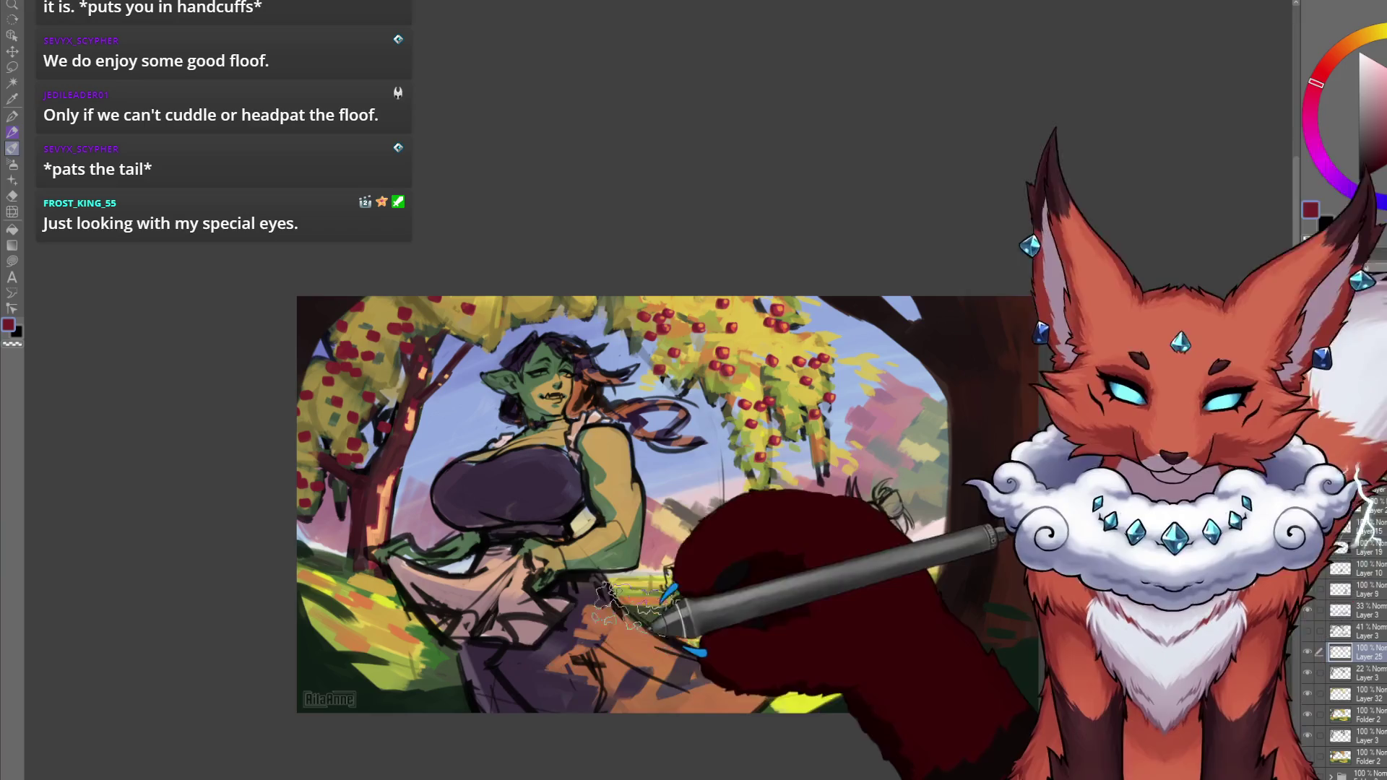
key("c")
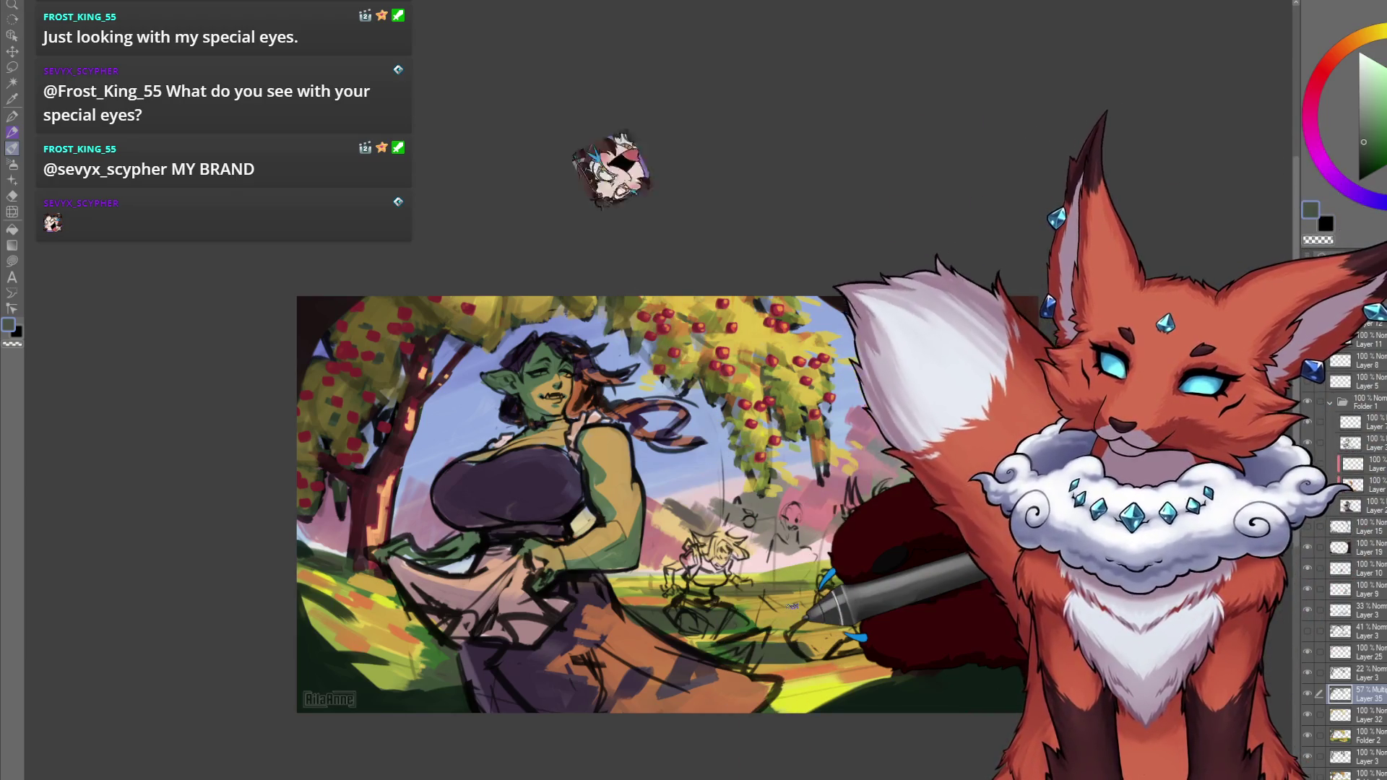
Select Layer 33 above the artwork and pick near-black for the Color-blend grayscale preview.
mouse_move(625, 506)
left_mouse_down()
mouse_move(600, 419)
mouse_move(575, 433)
left_mouse_up()
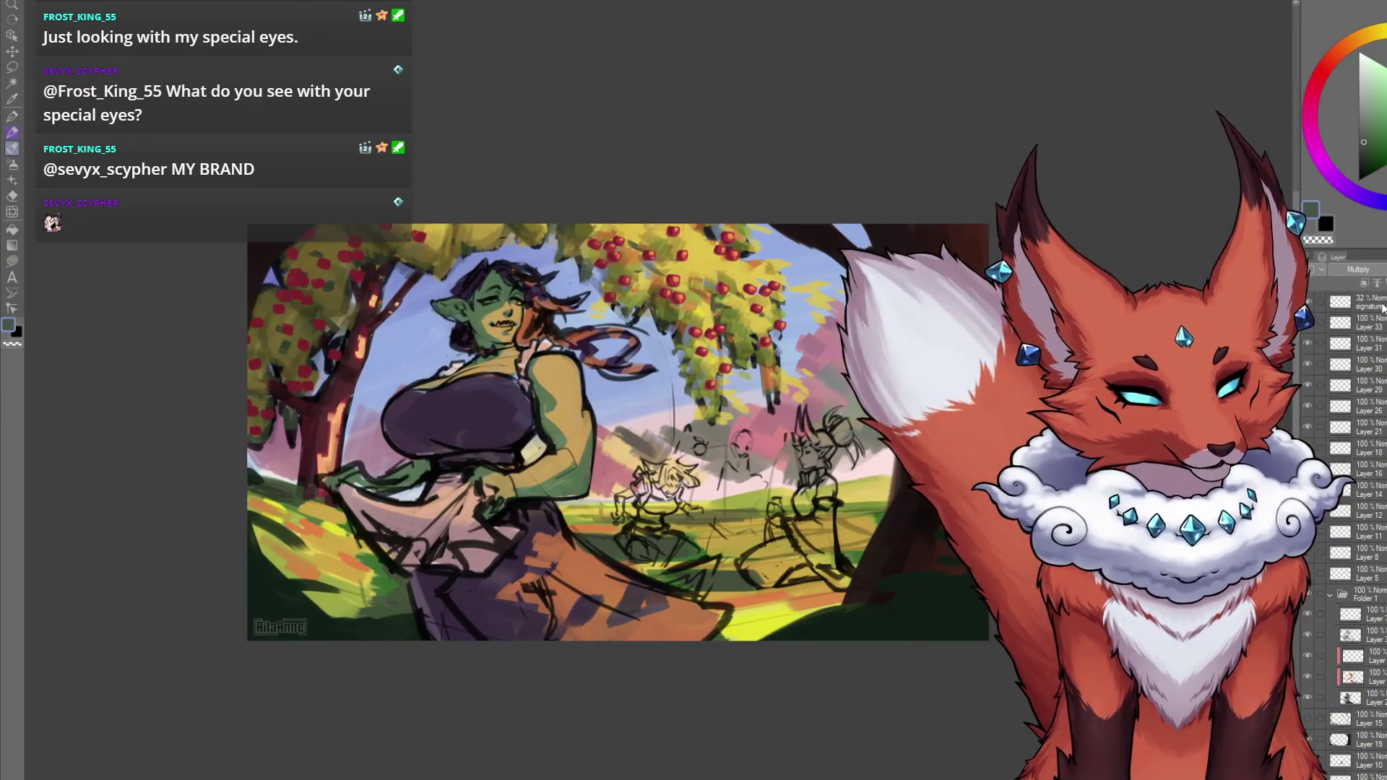
scroll(1345, 433, "up", 3)
left_click(1349, 302)
left_click(1382, 323)
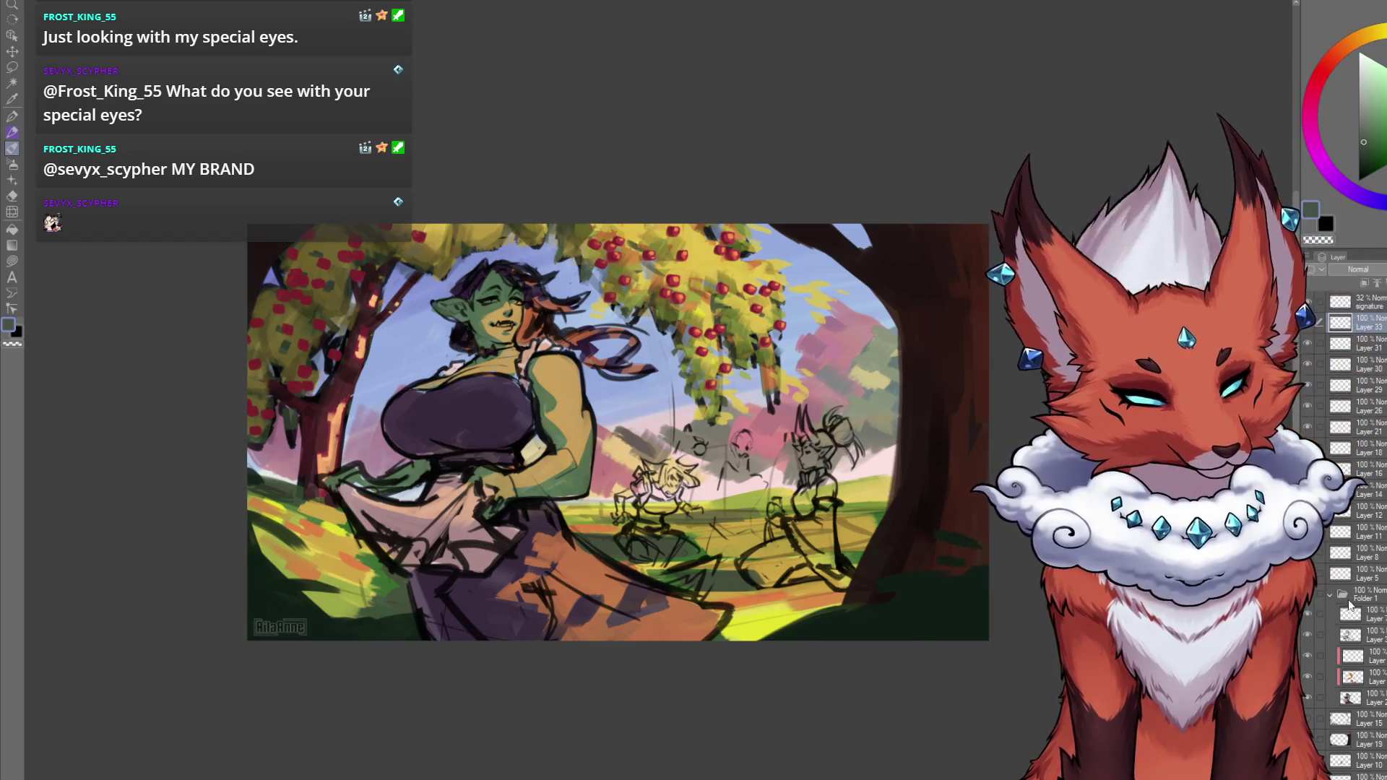
left_click(901, 459, "alt")
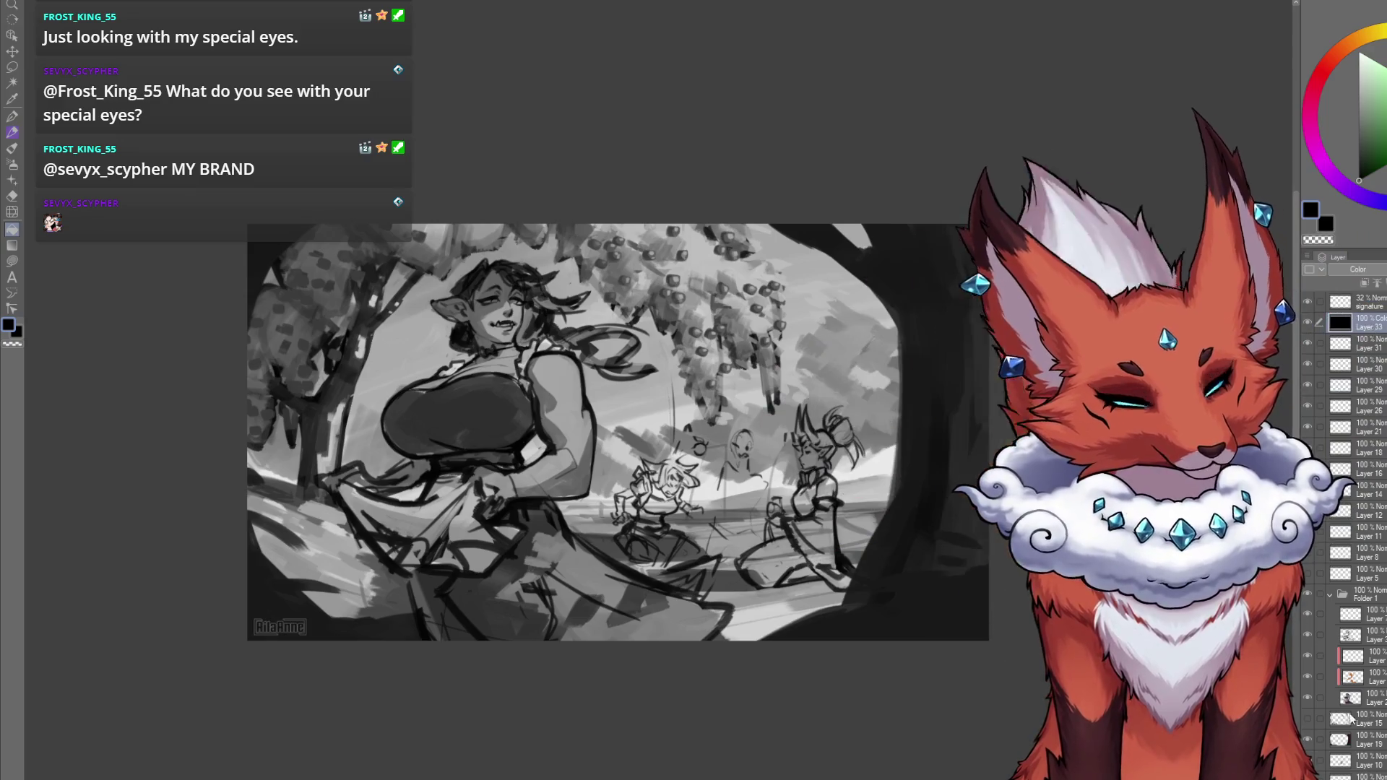
Select the black Color-mode Layer 33 and hide it to restore full colour.
key("ctrl+shift+n")
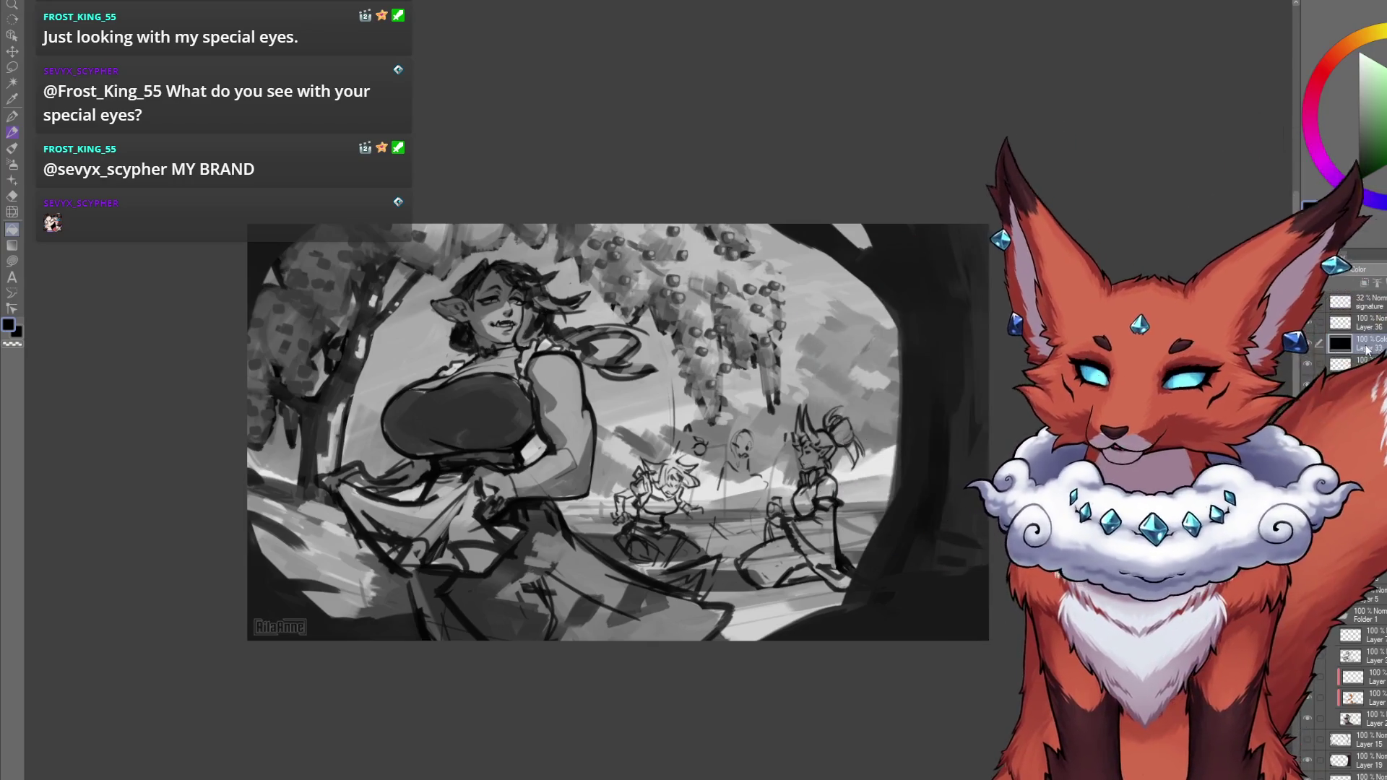
left_click(1368, 348)
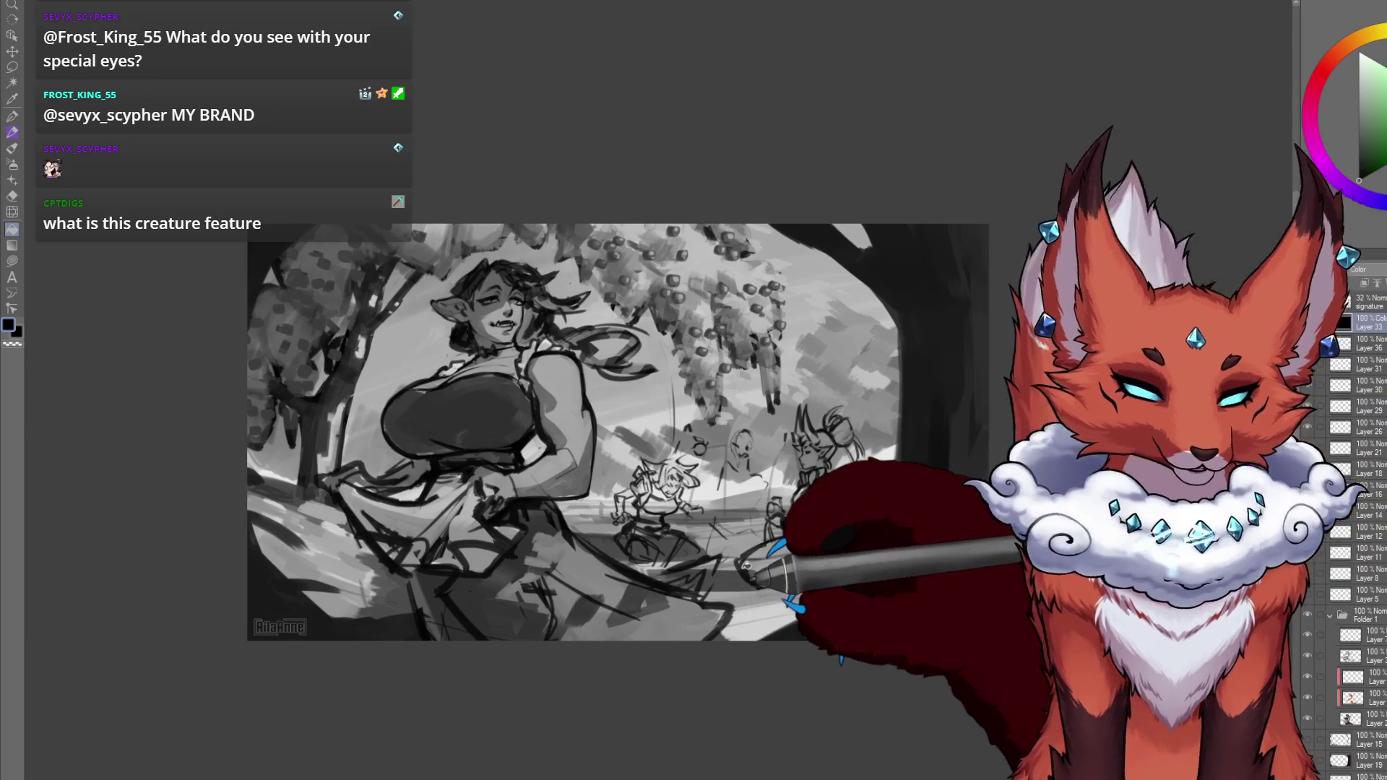
left_click(1307, 323)
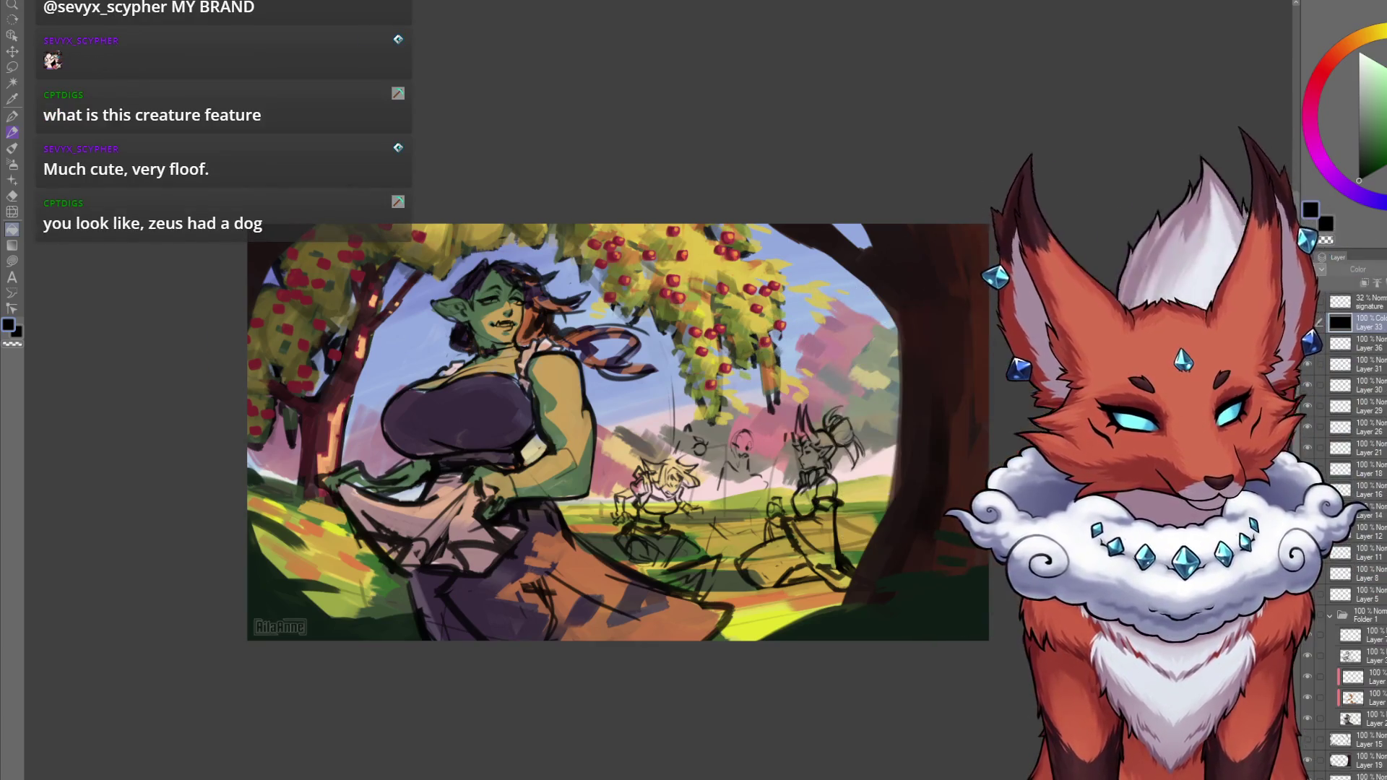
Select the layer beneath Layer 33 and zoom the view onto the orc woman's head.
left_click(1377, 347)
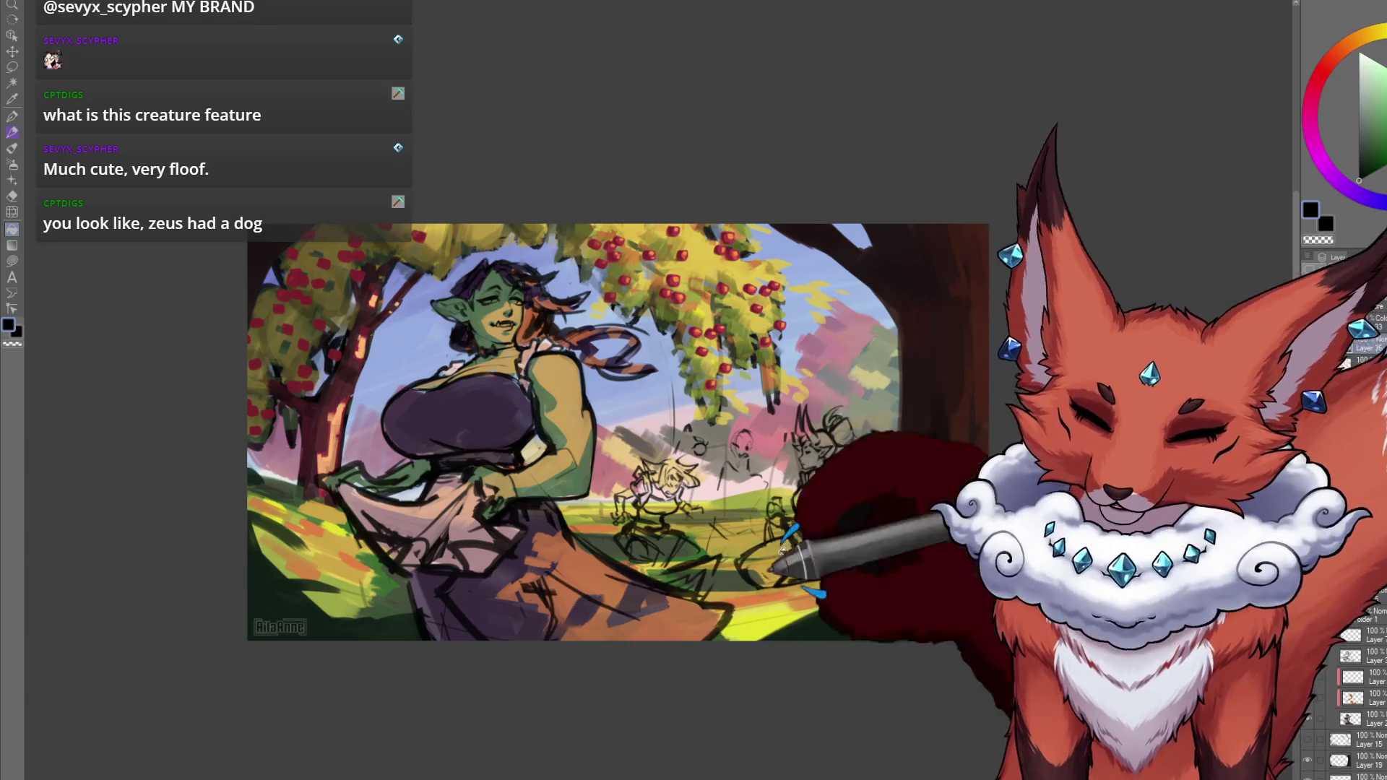
mouse_move(756, 690)
left_mouse_down()
mouse_move(769, 599)
mouse_move(818, 616)
left_mouse_up()
scroll(769, 599, "up", 3)
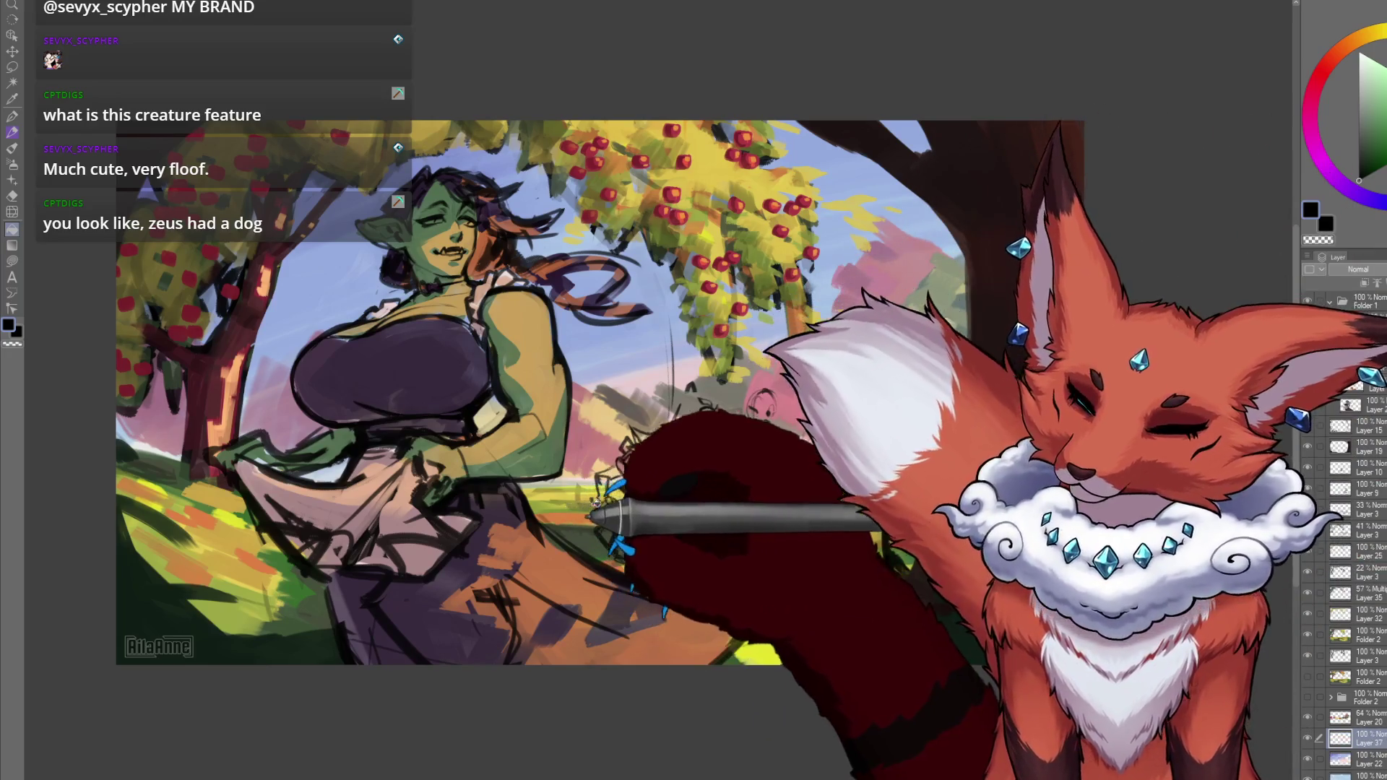
mouse_move(646, 552)
left_mouse_down()
mouse_move(723, 578)
mouse_move(766, 522)
left_mouse_up()
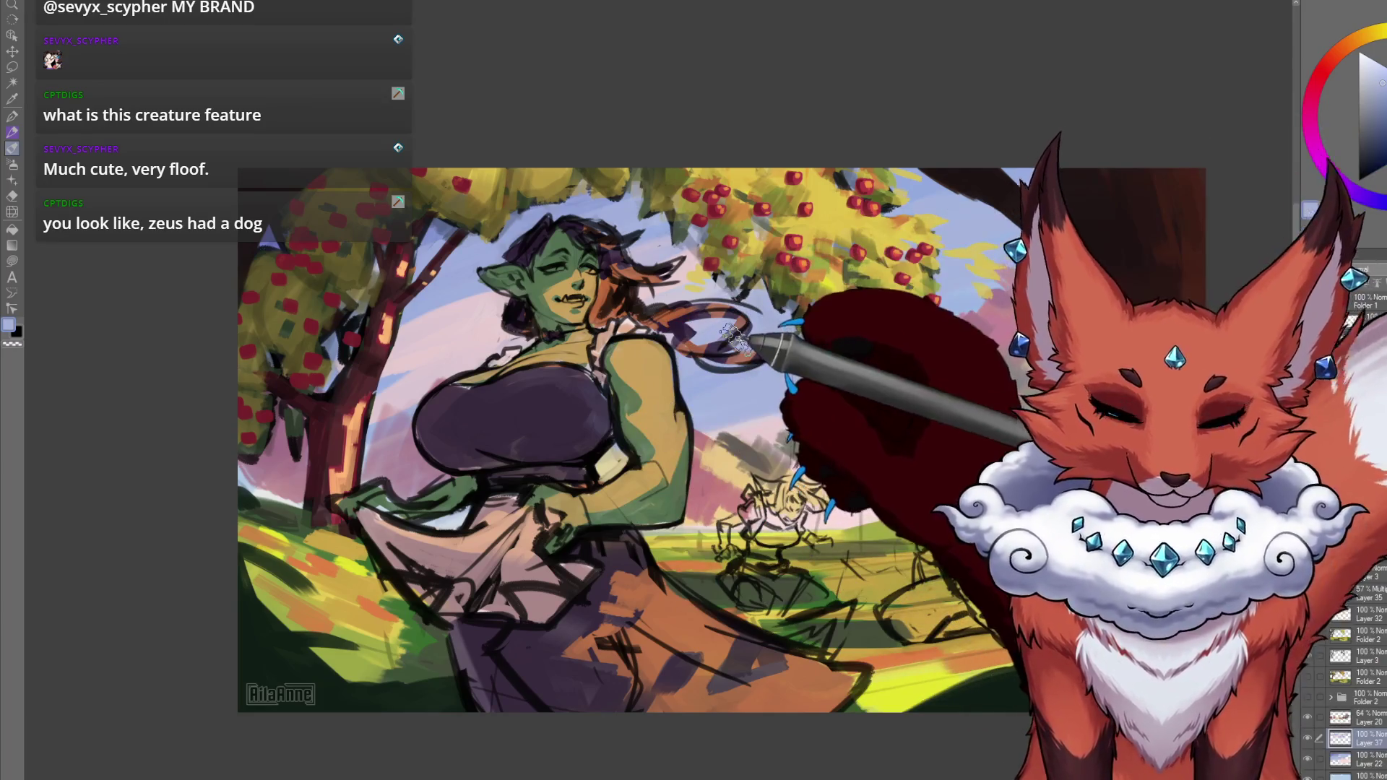
Make Layer 33 visible again so the painting shows in grayscale.
scroll(1351, 319, "up", 5)
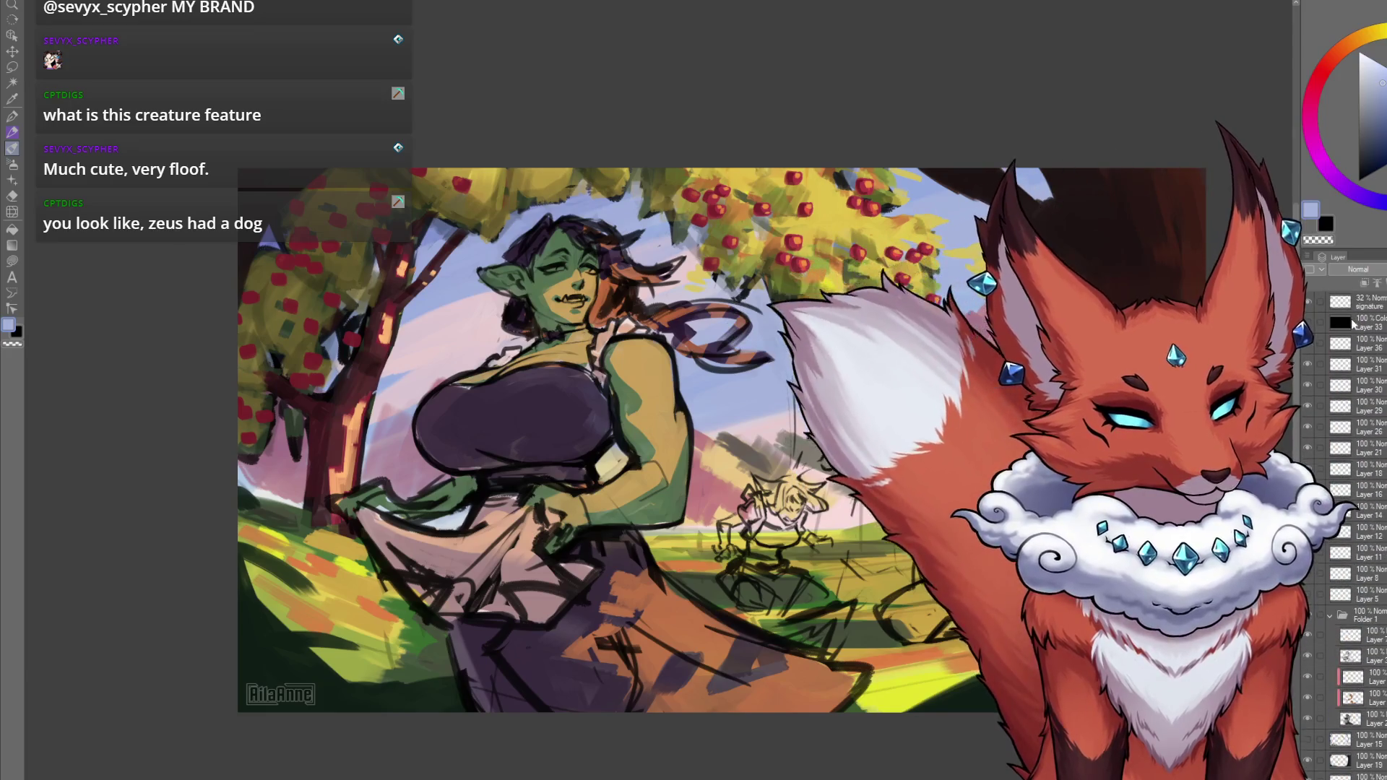
left_click(1308, 323)
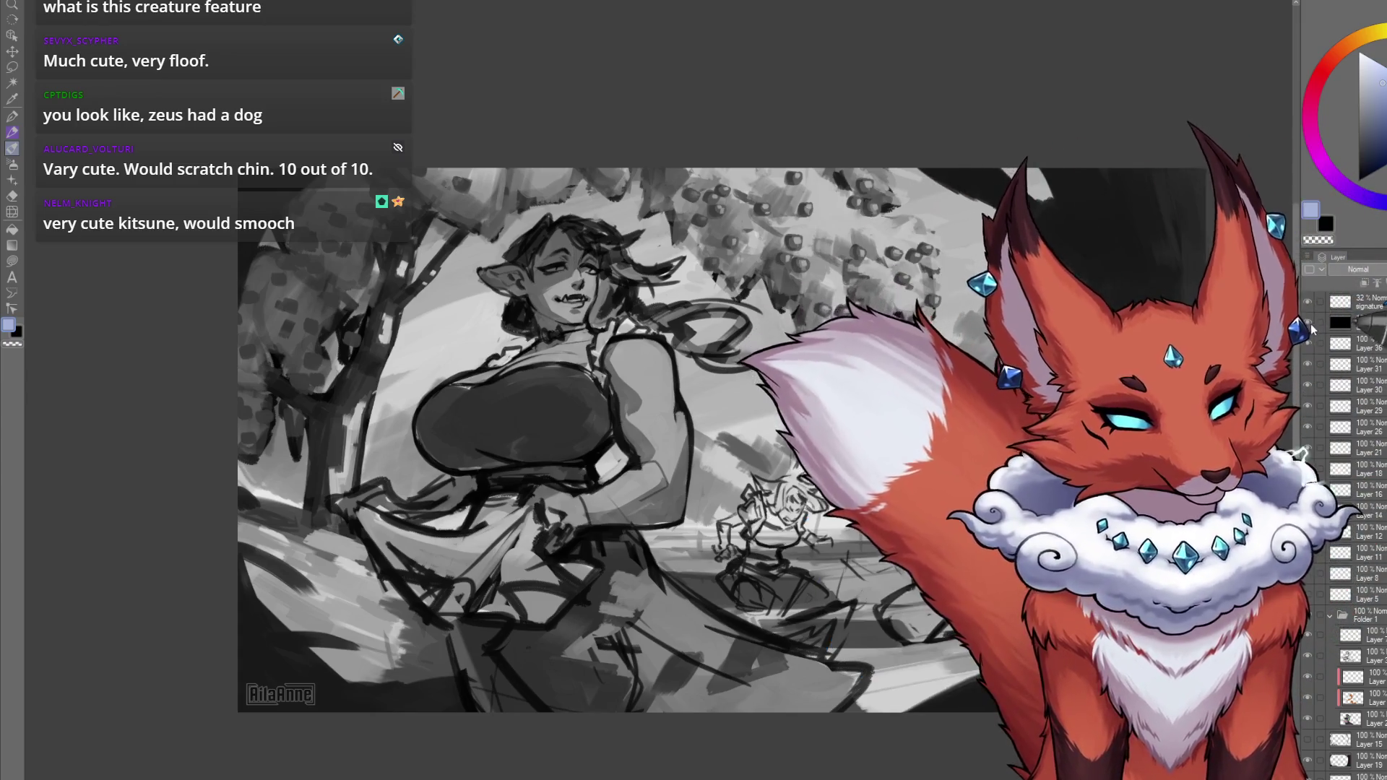
Zoom and nudge the canvas upward to see the autumn scene larger.
scroll(806, 573, "down", 2)
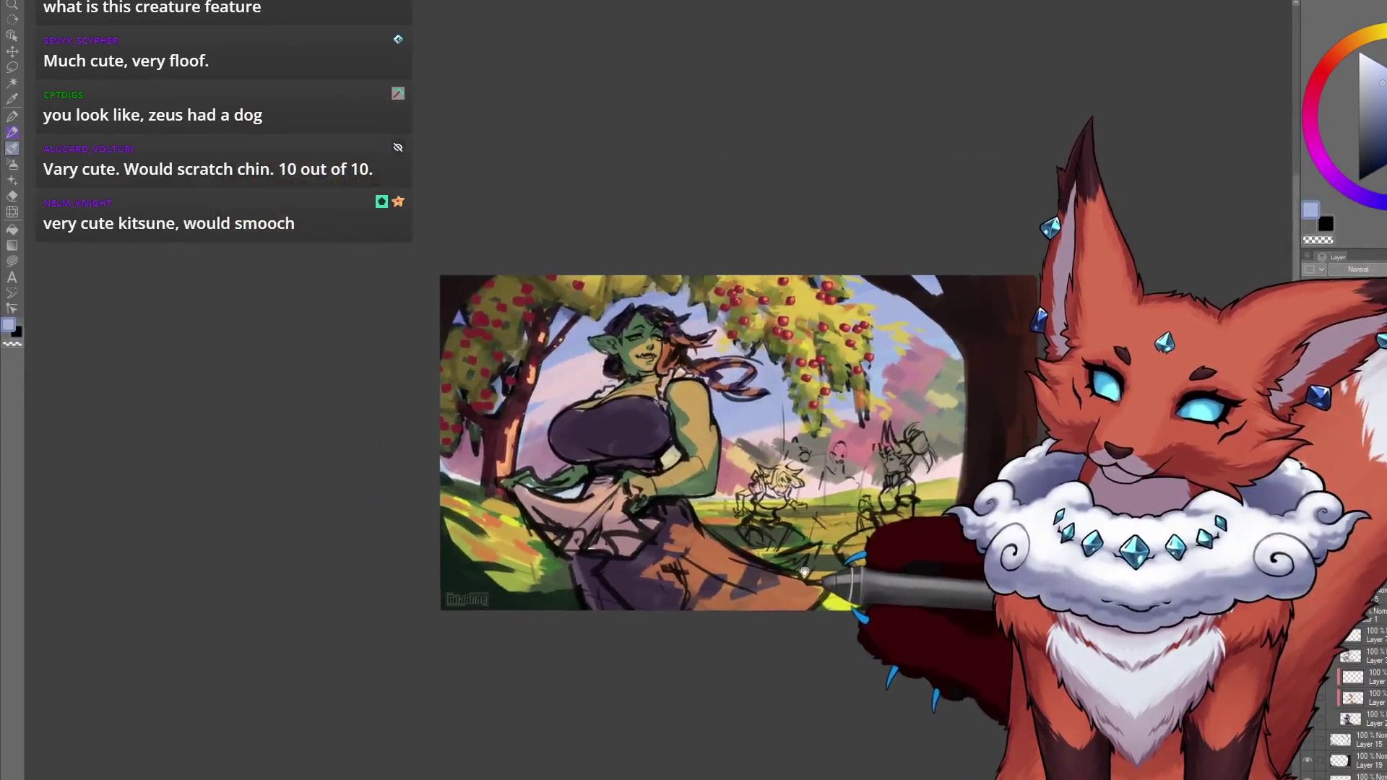
scroll(806, 573, "up", 3)
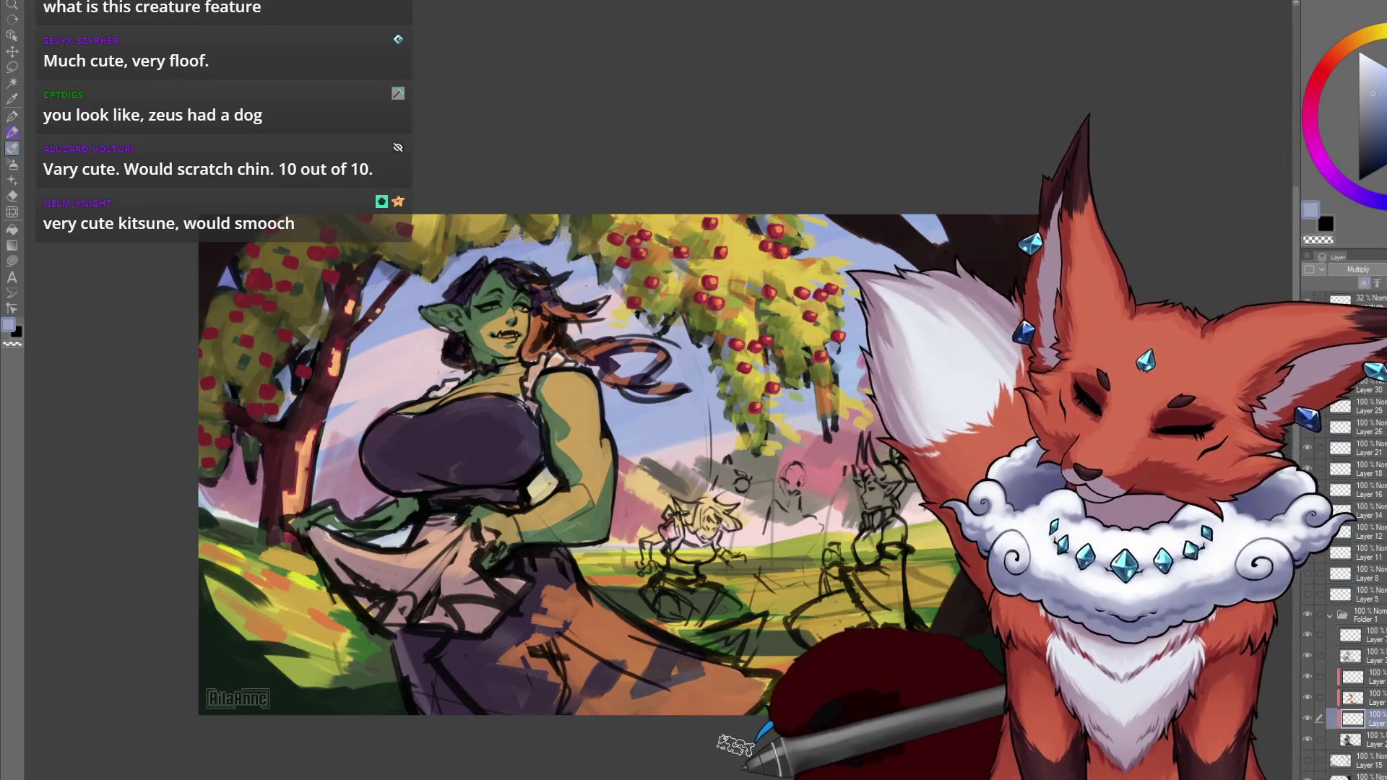
left_click_drag(699, 692, 698, 679)
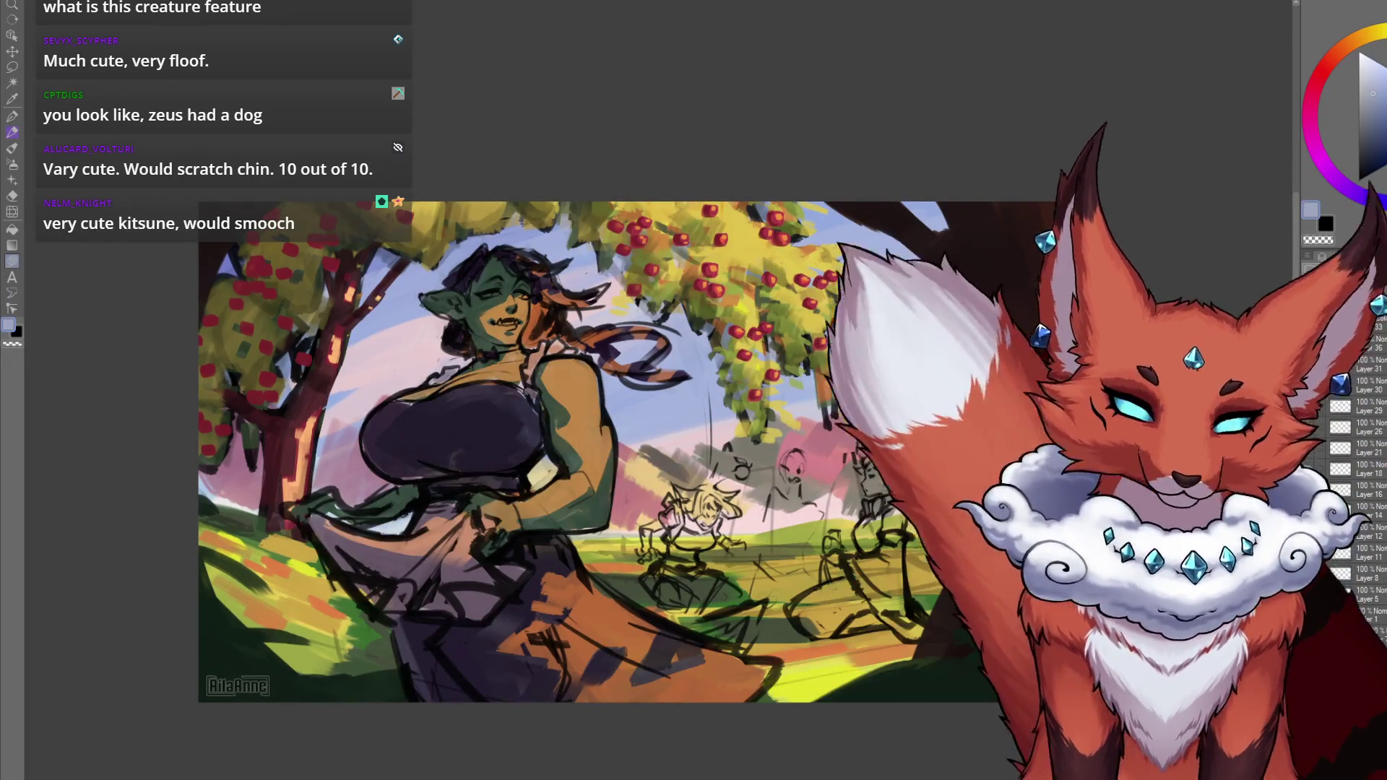
Select the layer one row higher, lighten the orc woman's skirt and arm to pale cream, then deselect.
left_click(1382, 695)
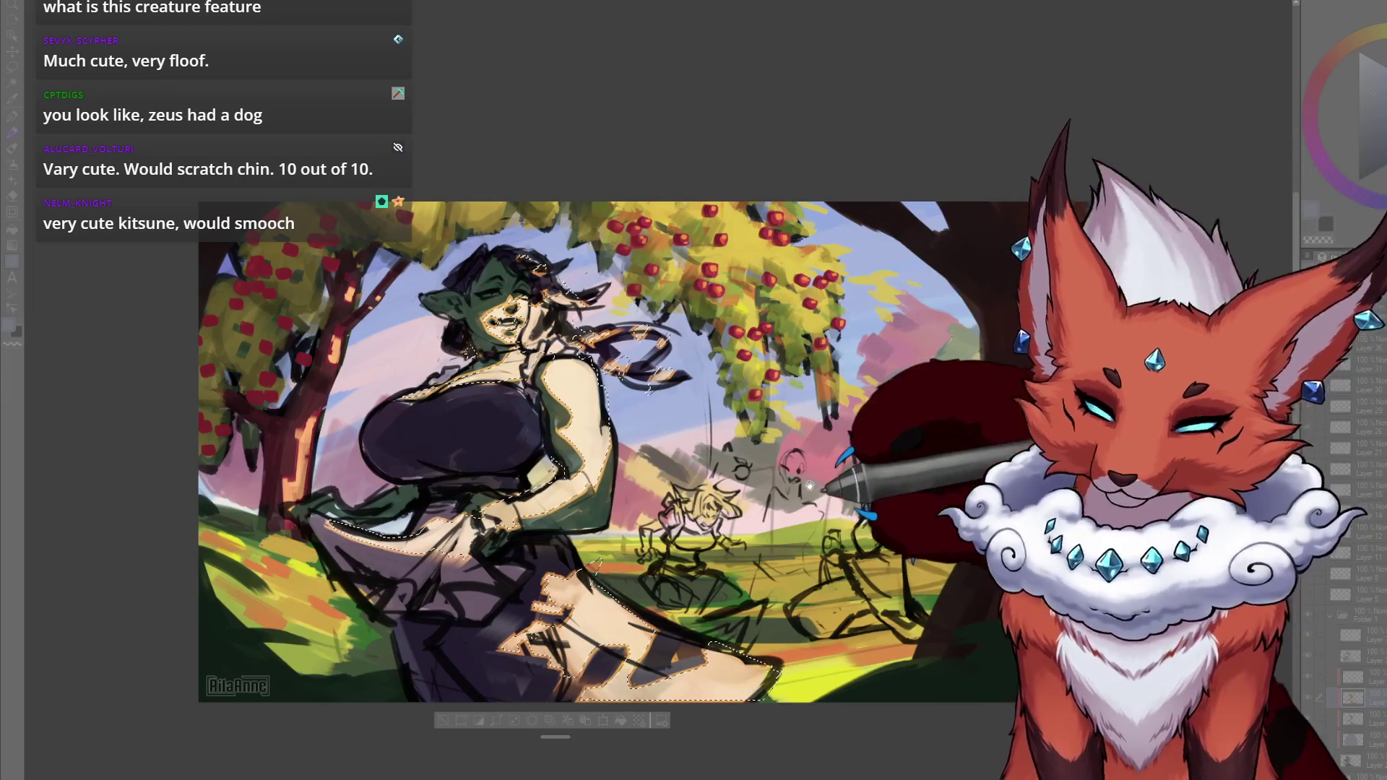
key("ctrl+d")
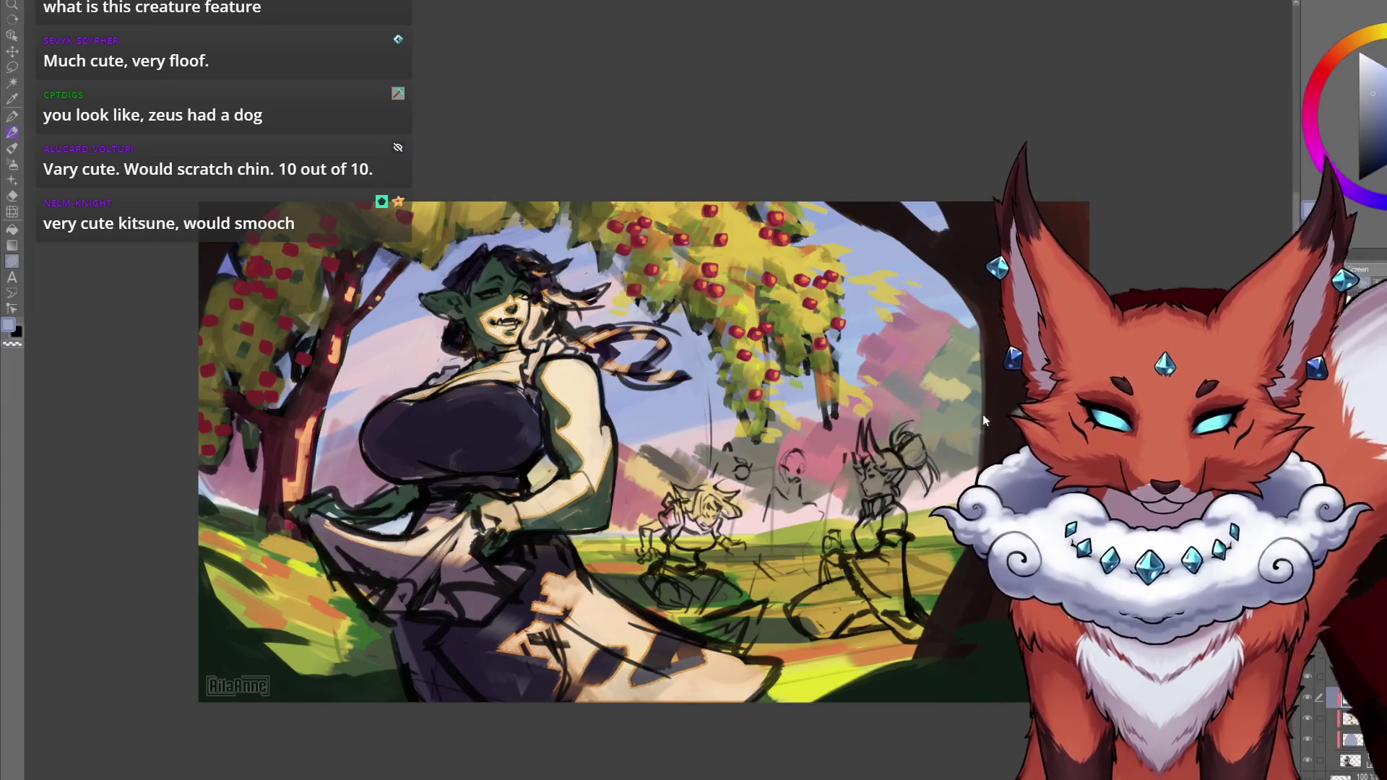
scroll(938, 438, "down", 2)
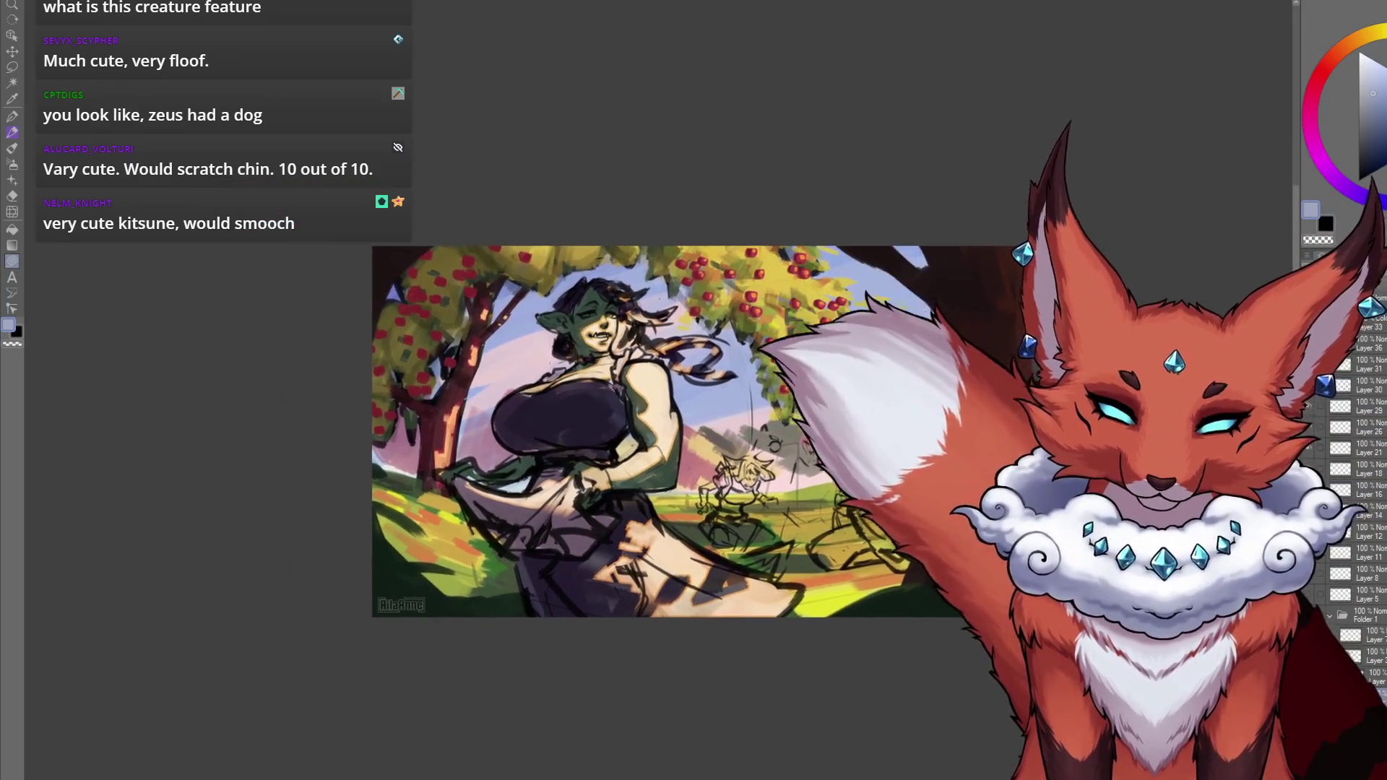
scroll(872, 501, "up", 3)
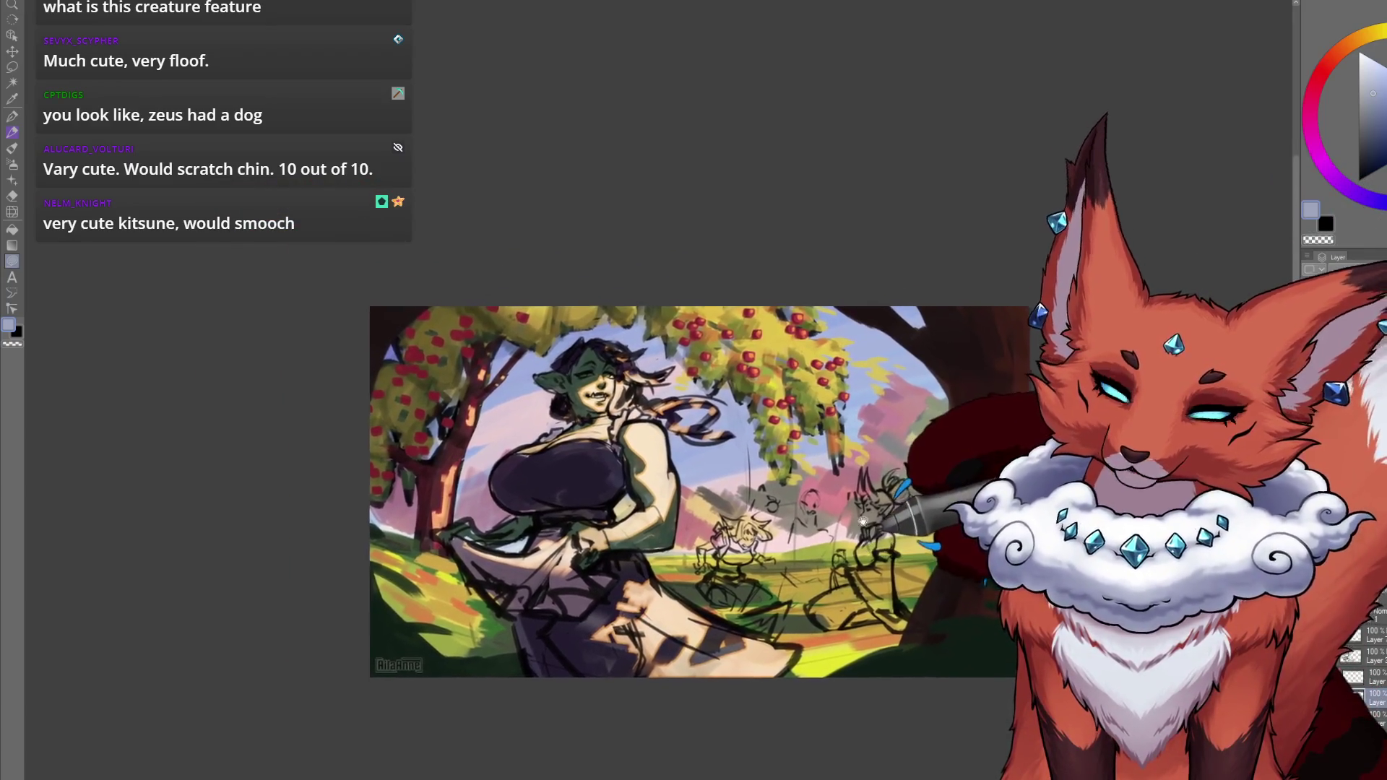
scroll(867, 533, "up", 1)
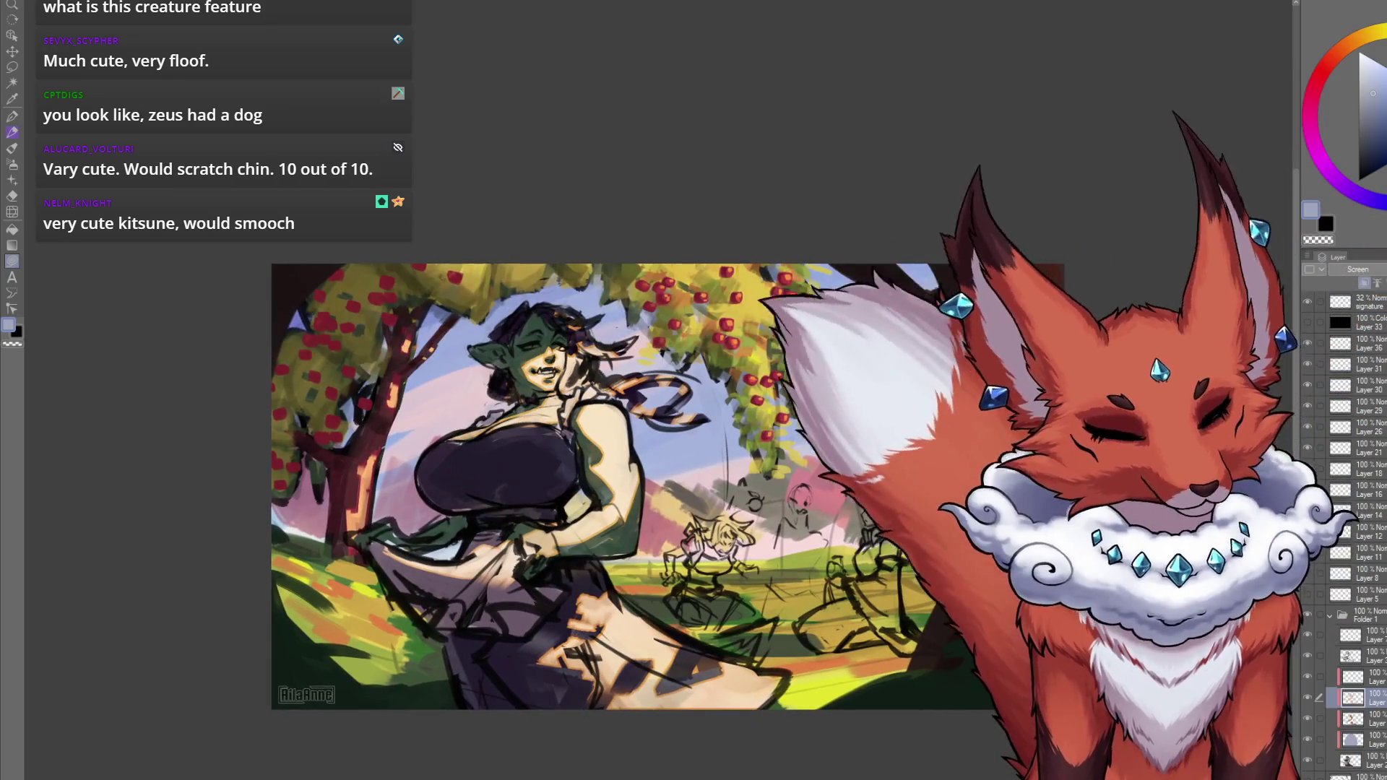
Show the orange shading layer, select the layer below, and toggle Layer 33 off and on to compare.
left_click(1309, 697)
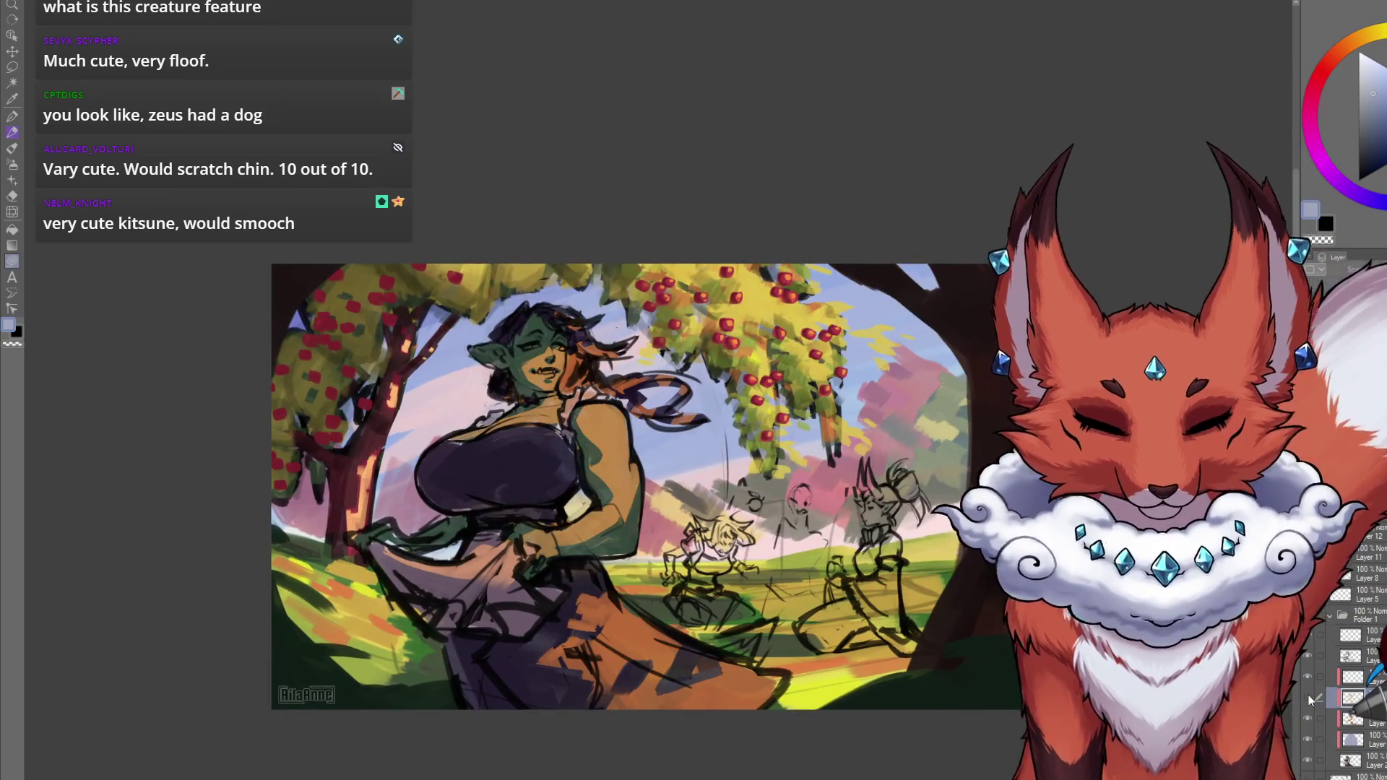
left_click(1377, 722)
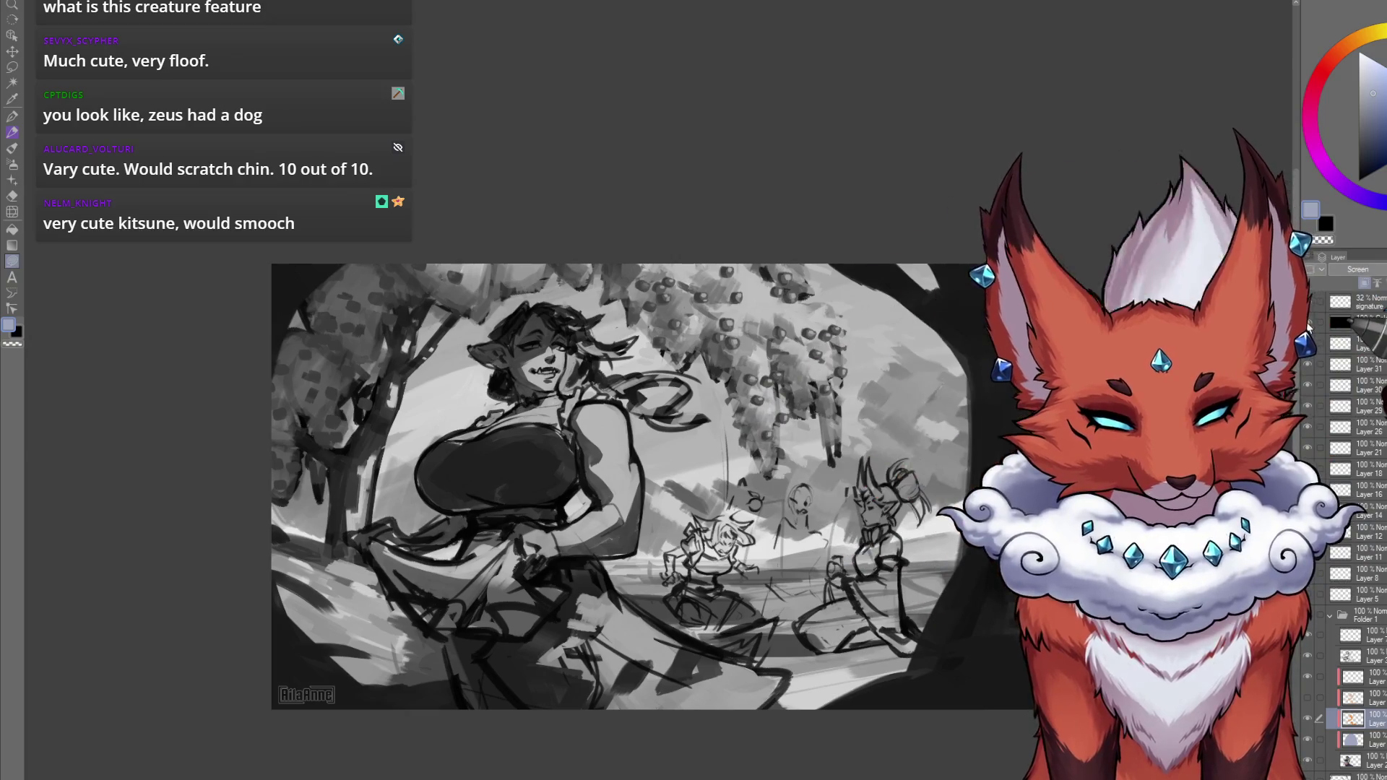
left_click(1308, 324)
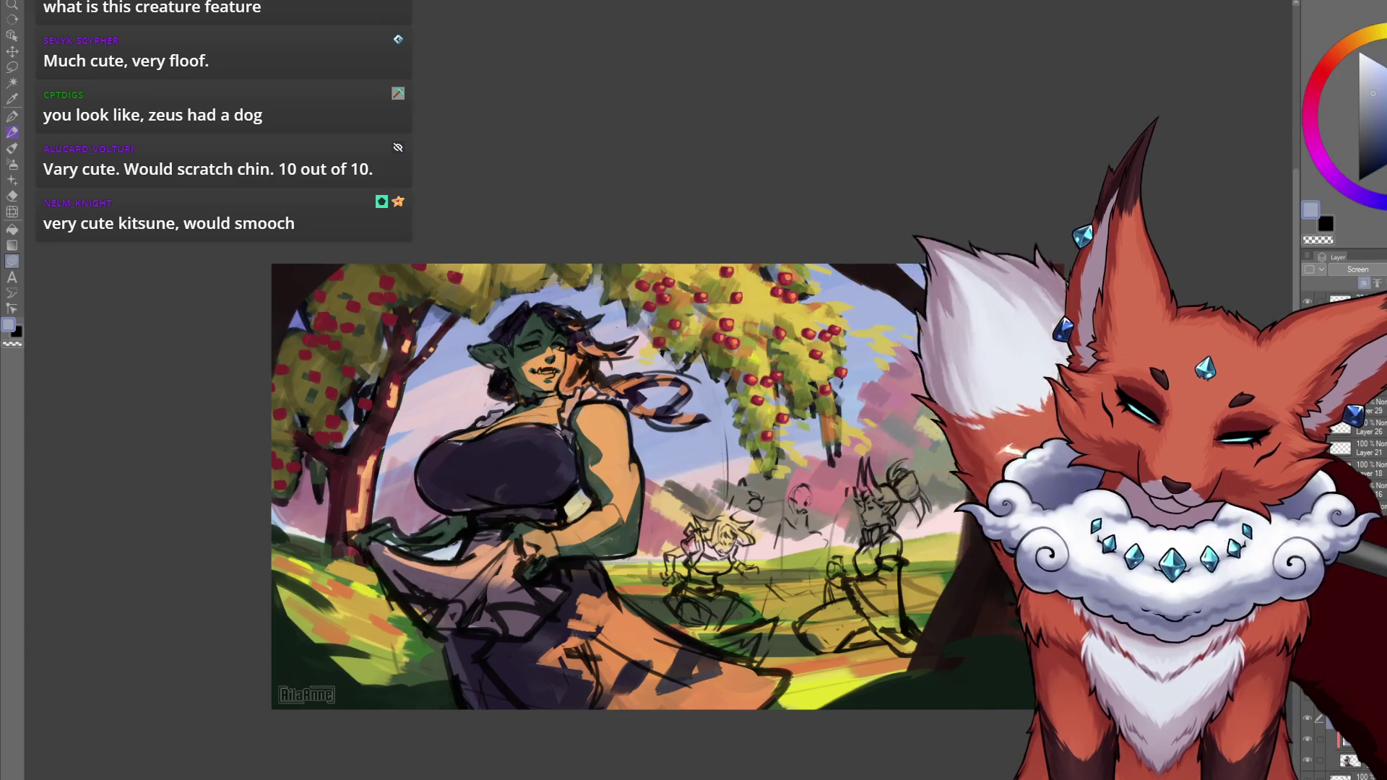
left_click(1308, 325)
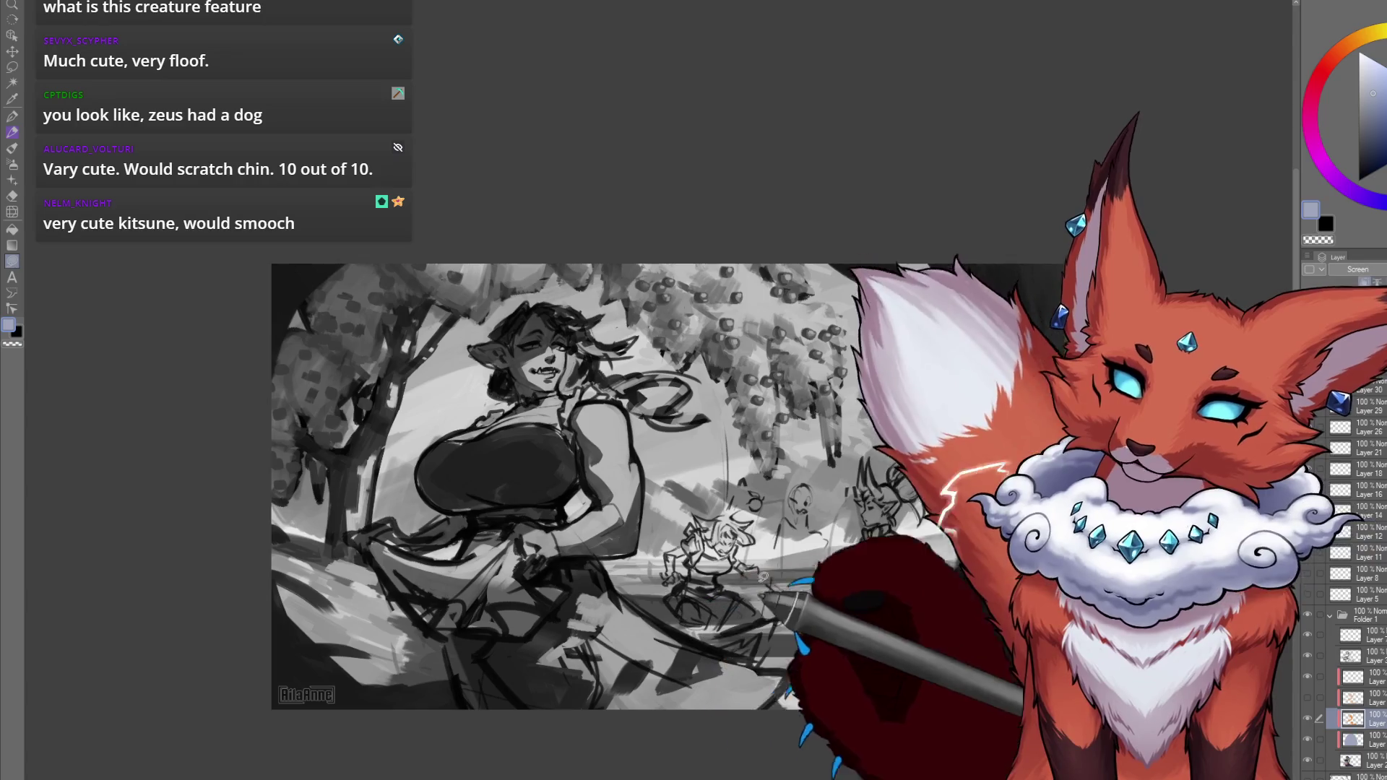
left_click_drag(822, 694, 719, 643)
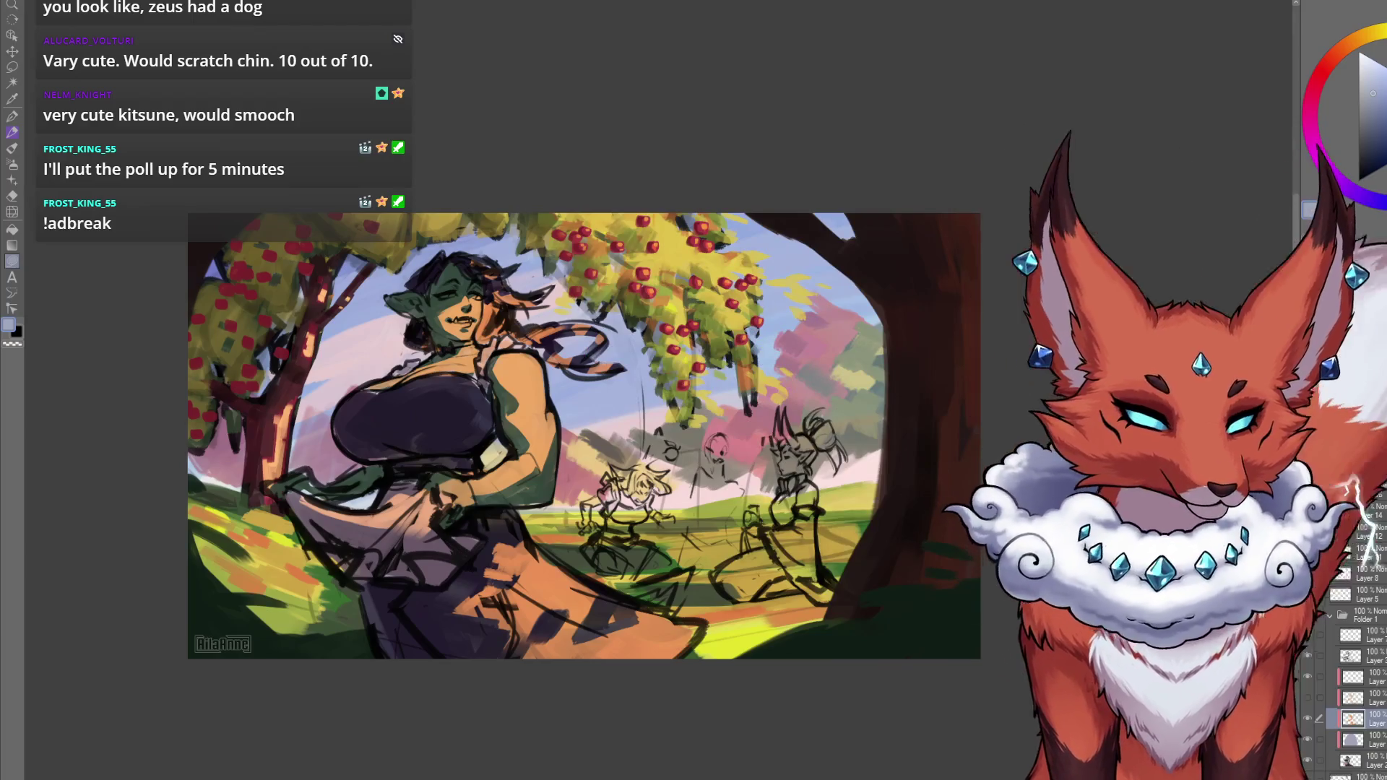
Zoom in on the full-colour painting to view the scene larger.
scroll(941, 560, "up", 2)
scroll(940, 559, "up", 2)
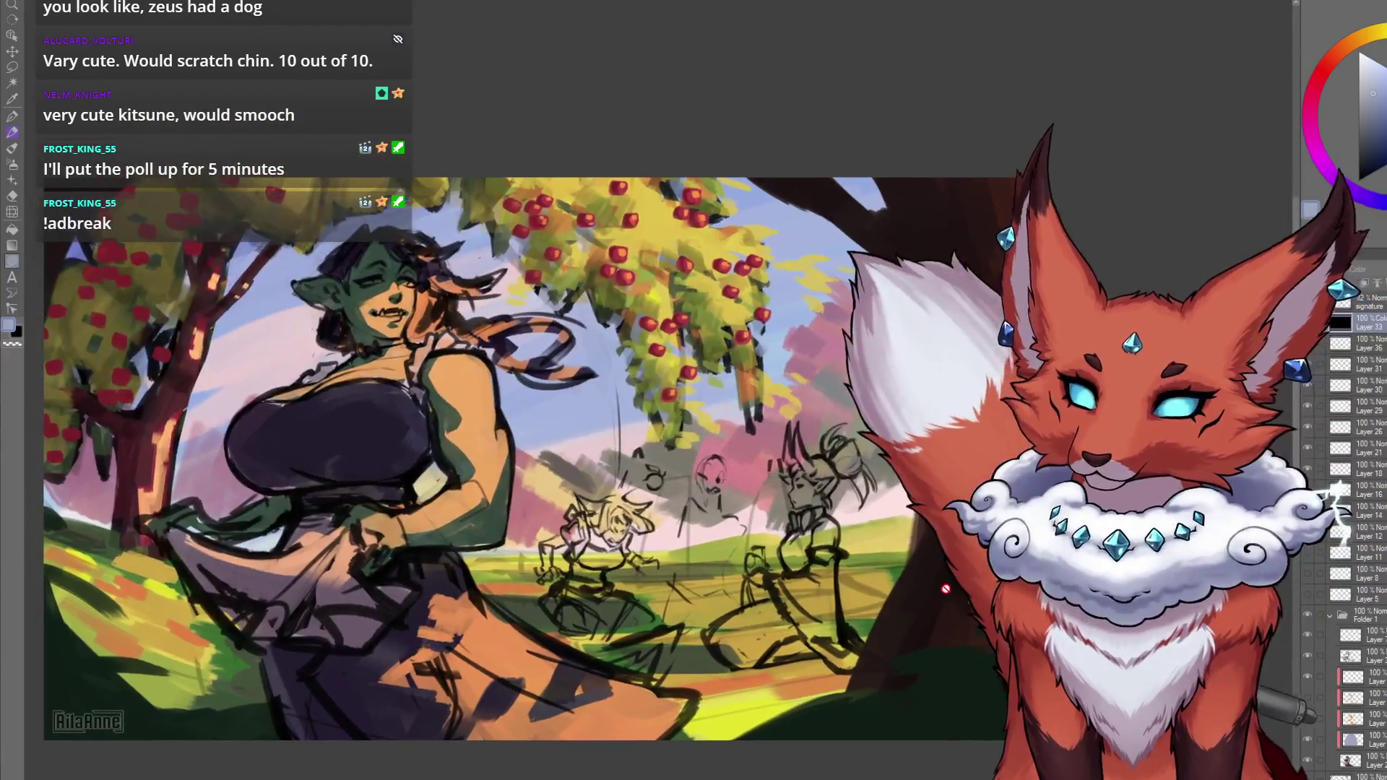
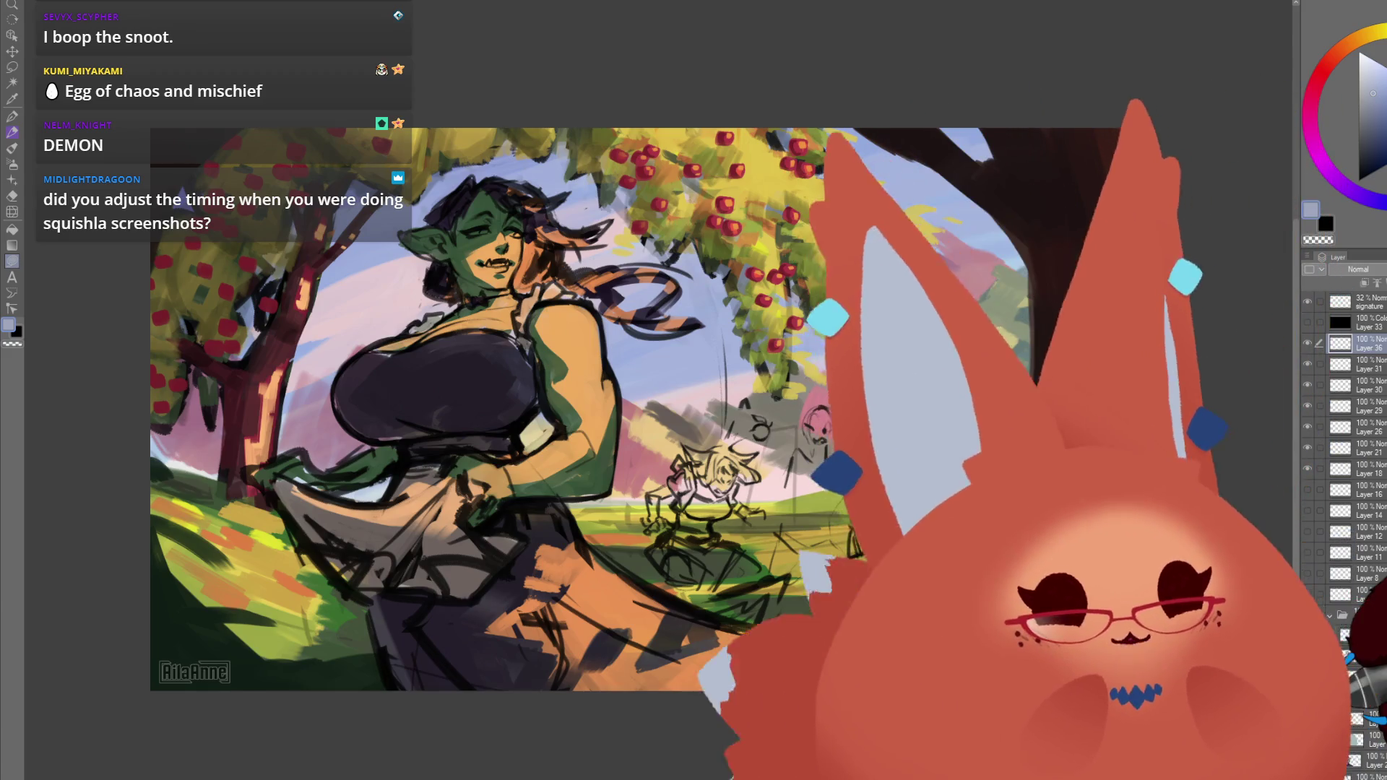
Add an empty layer above Layer 36, then zoom out and back in to frame the whole illustration.
key("ctrl+shift+n")
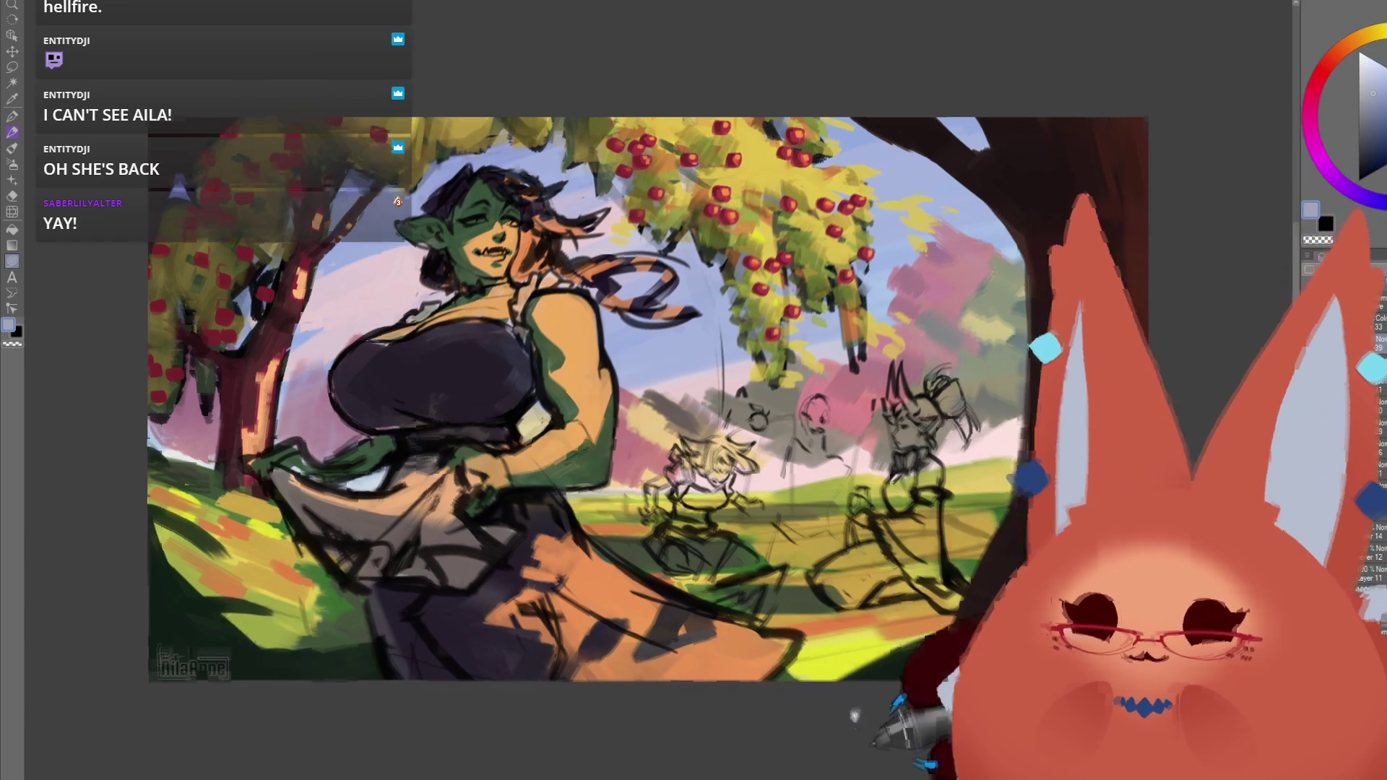
scroll(818, 695, "down", 3)
scroll(819, 695, "down", 2)
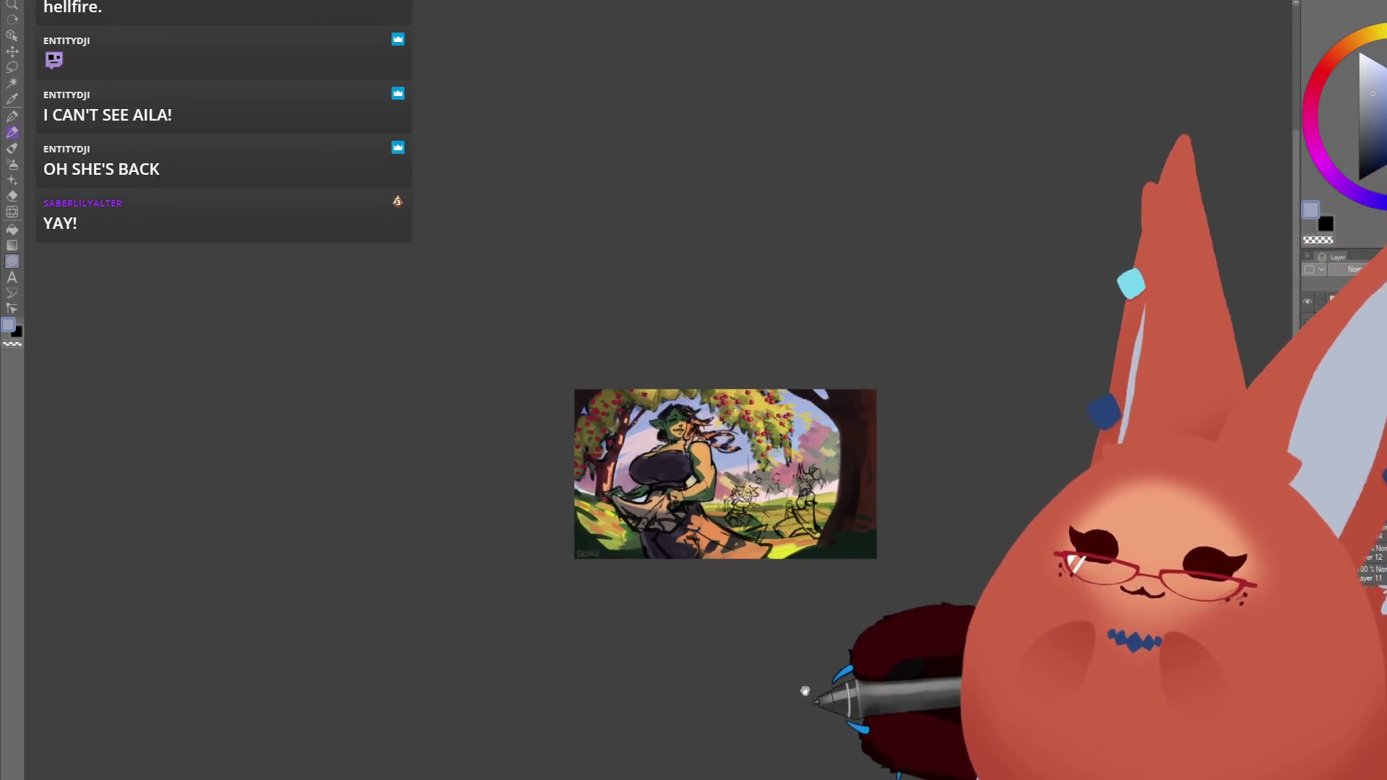
scroll(802, 676, "down", 2)
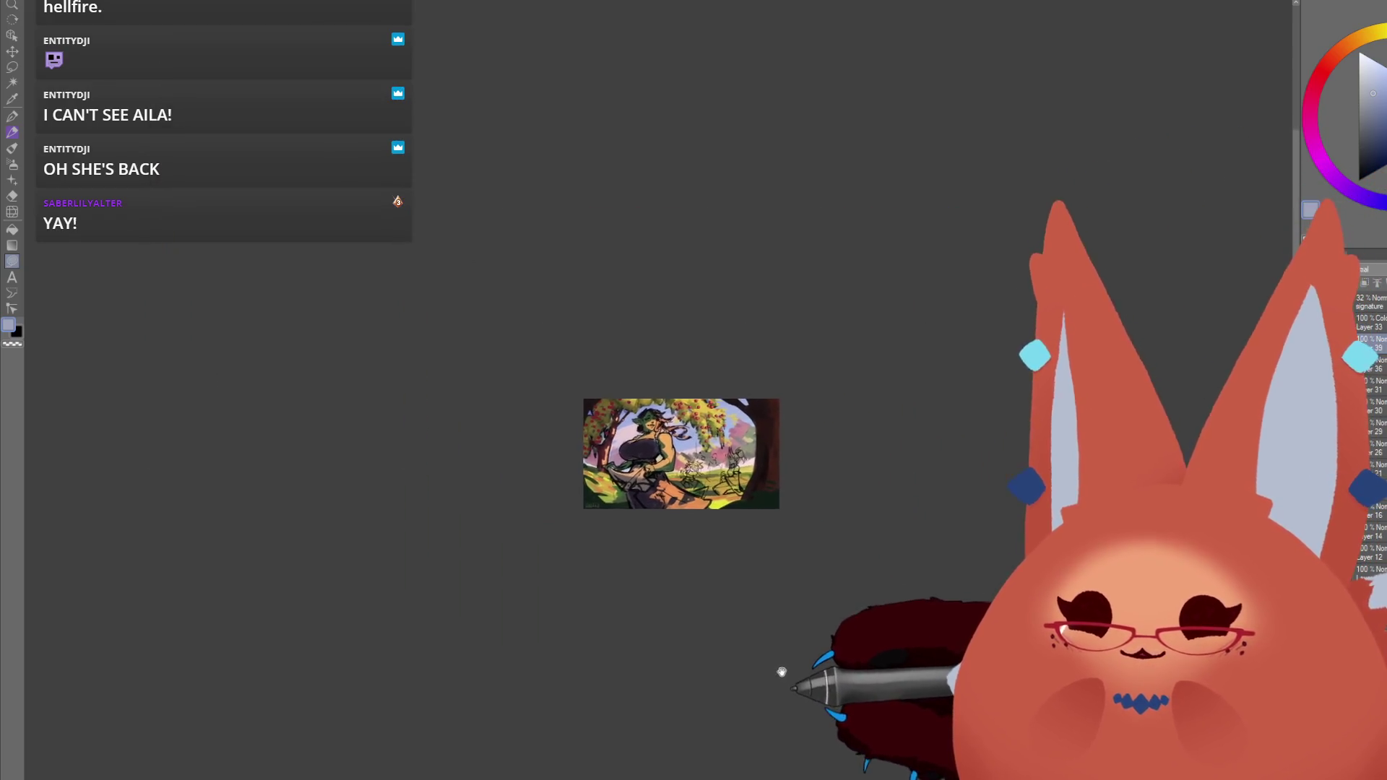
scroll(758, 556, "up", 4)
scroll(825, 596, "up", 2)
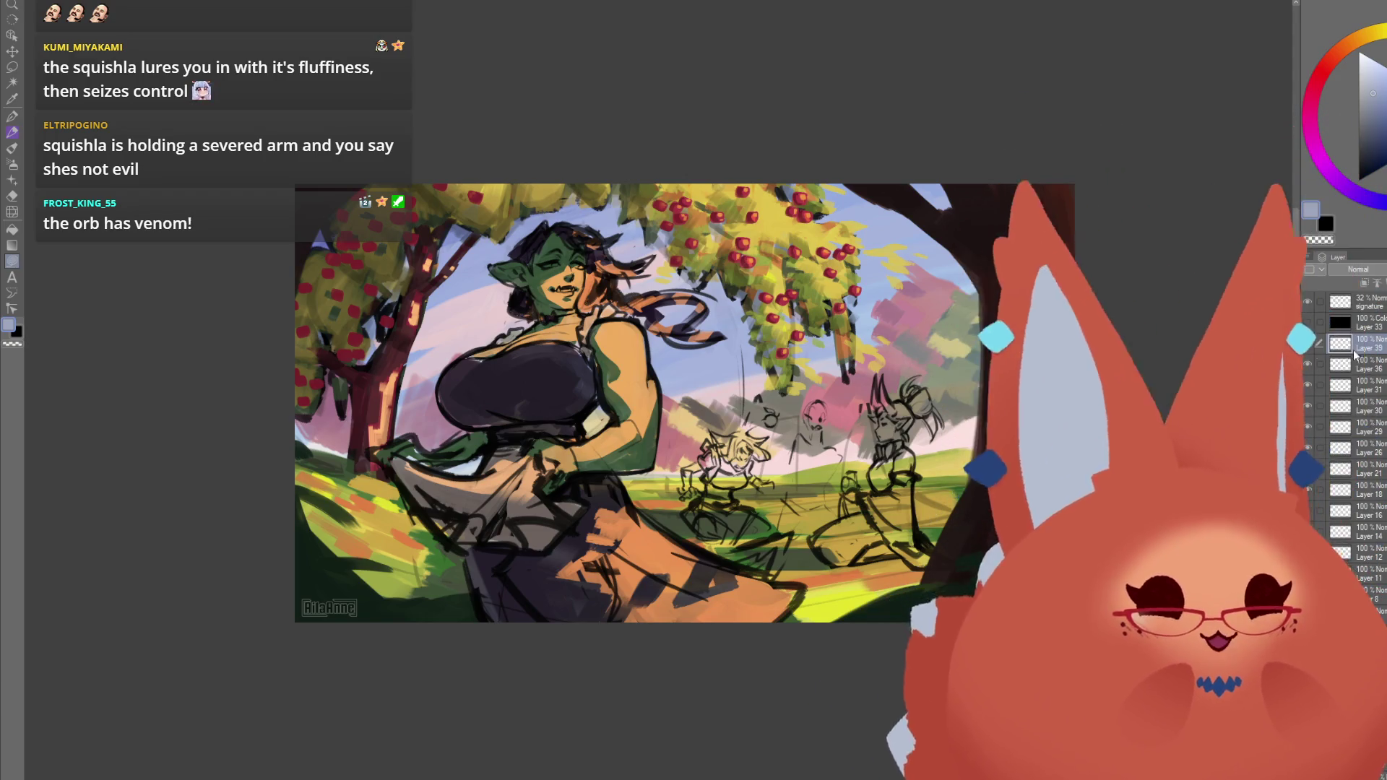
Create empty raster Layer 40 above Layer 39 with Ctrl+Shift+N.
key("ctrl+shift+n")
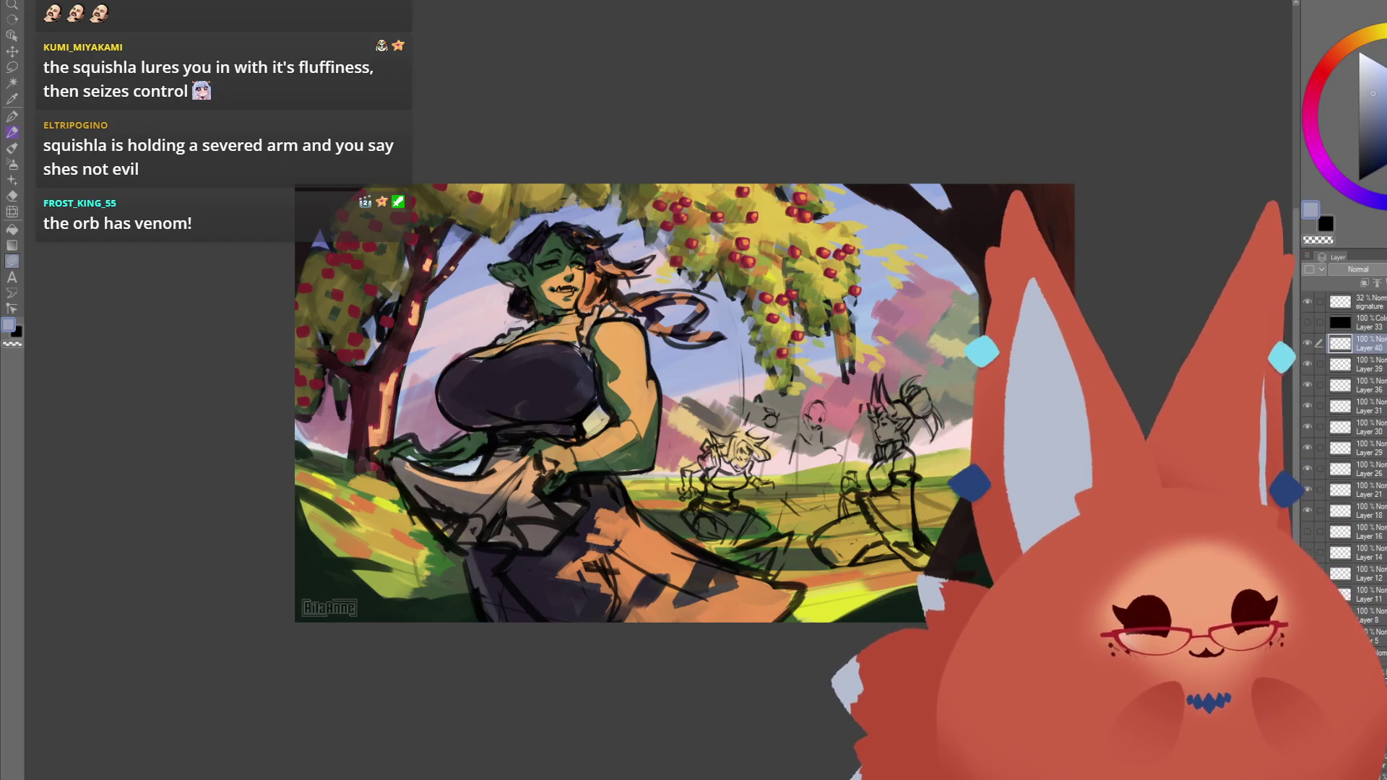